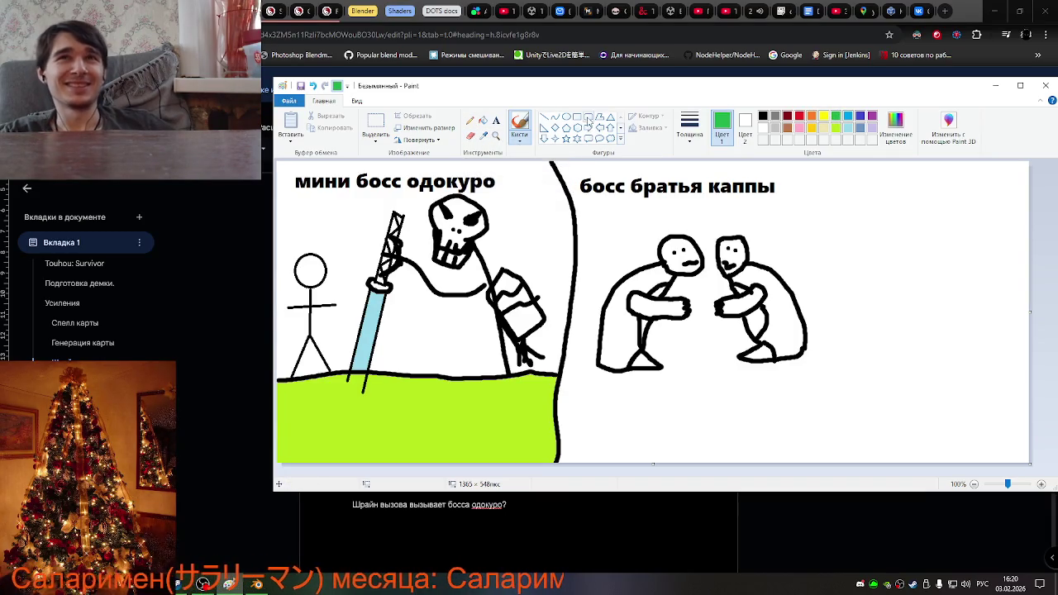
Fill both kappa brothers' bodies green and the right brother's belly yellow.
left_click(483, 120)
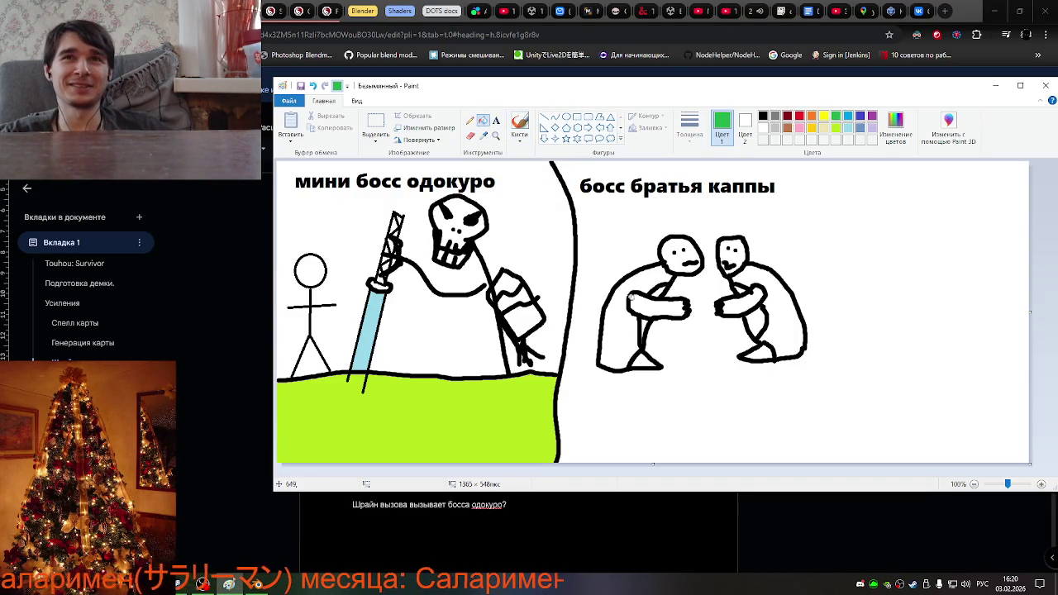
left_click(619, 318)
left_click(785, 305)
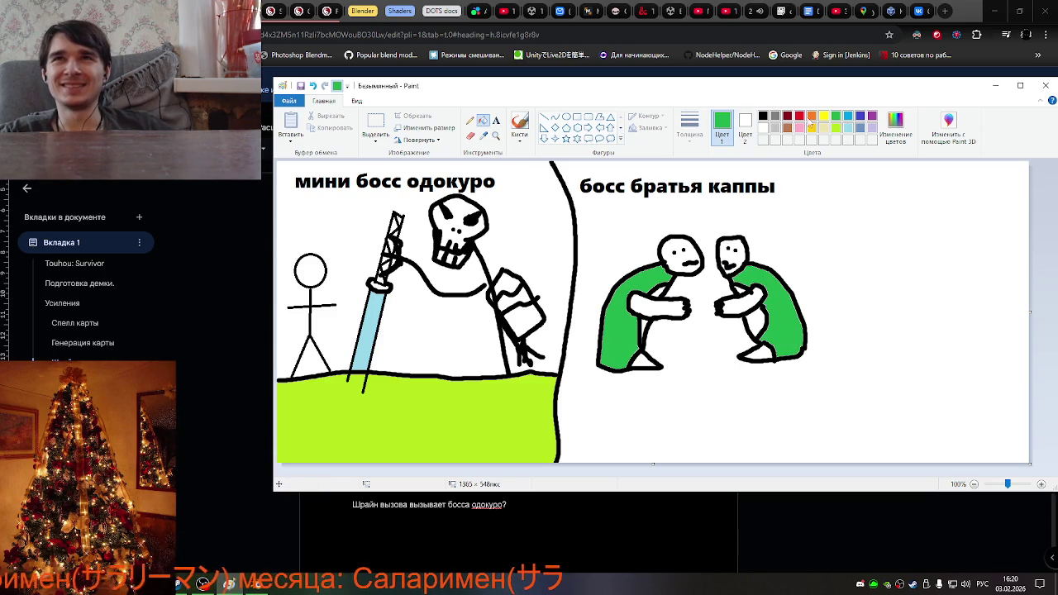
left_click(825, 118)
left_click(755, 316)
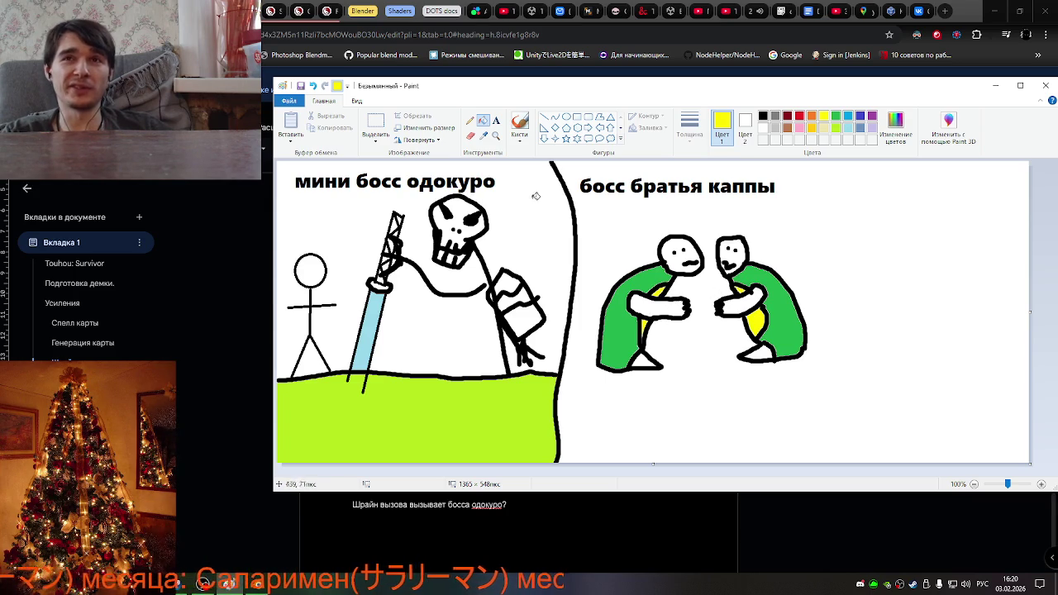
Fill both brothers' heads and hands, plus the left one's feet gap, lime green.
left_click(835, 127)
left_click(749, 299)
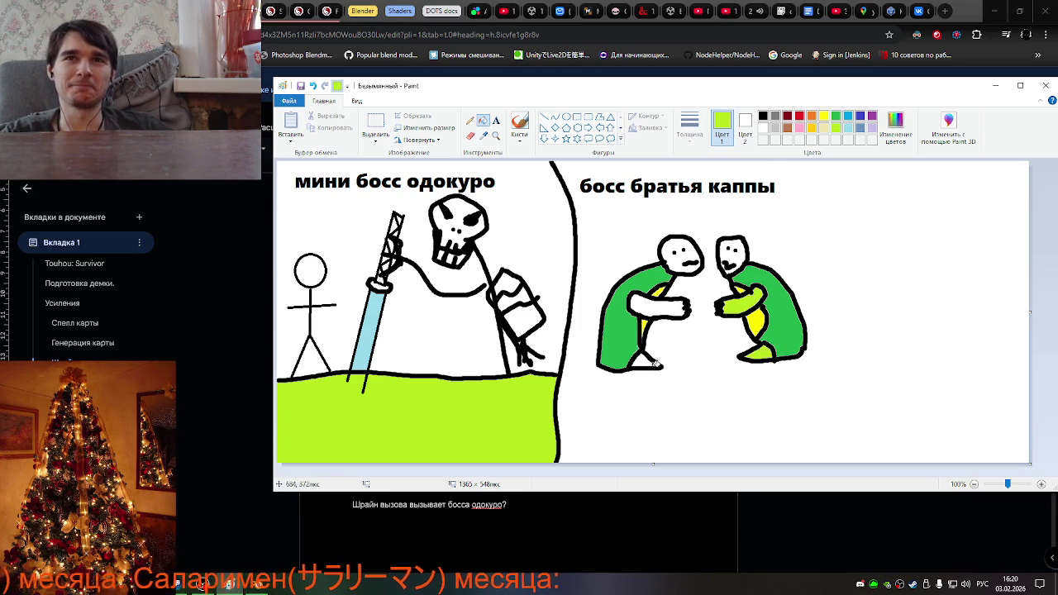
left_click(644, 361)
left_click(660, 306)
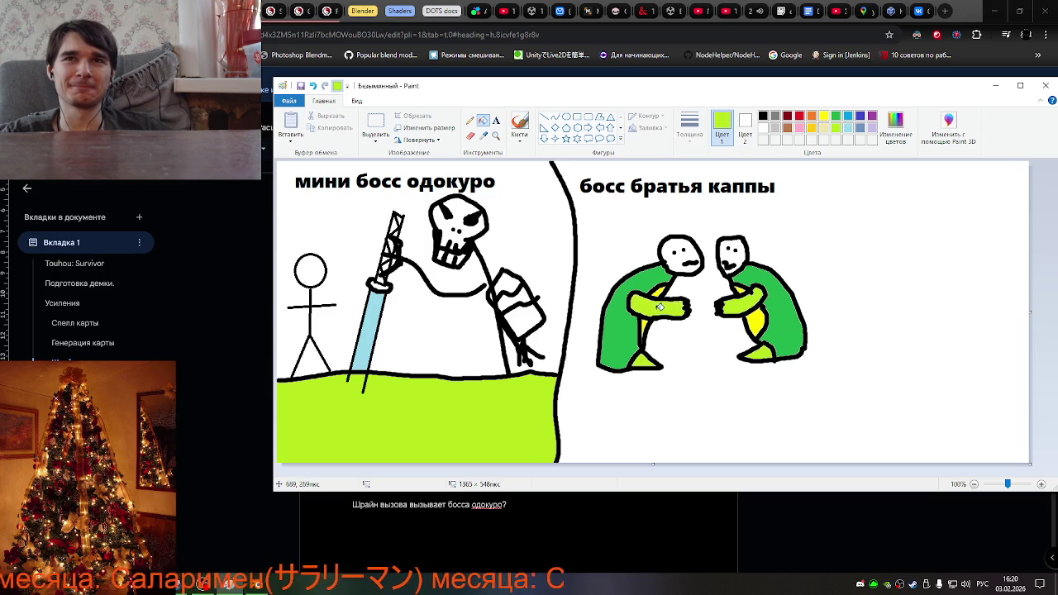
left_click(680, 257)
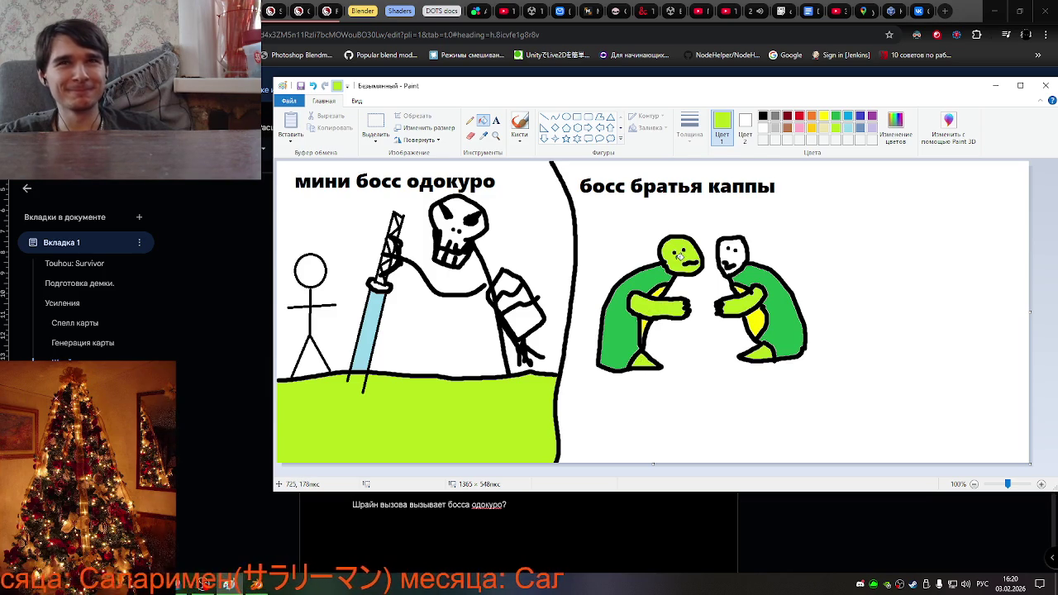
left_click(738, 253)
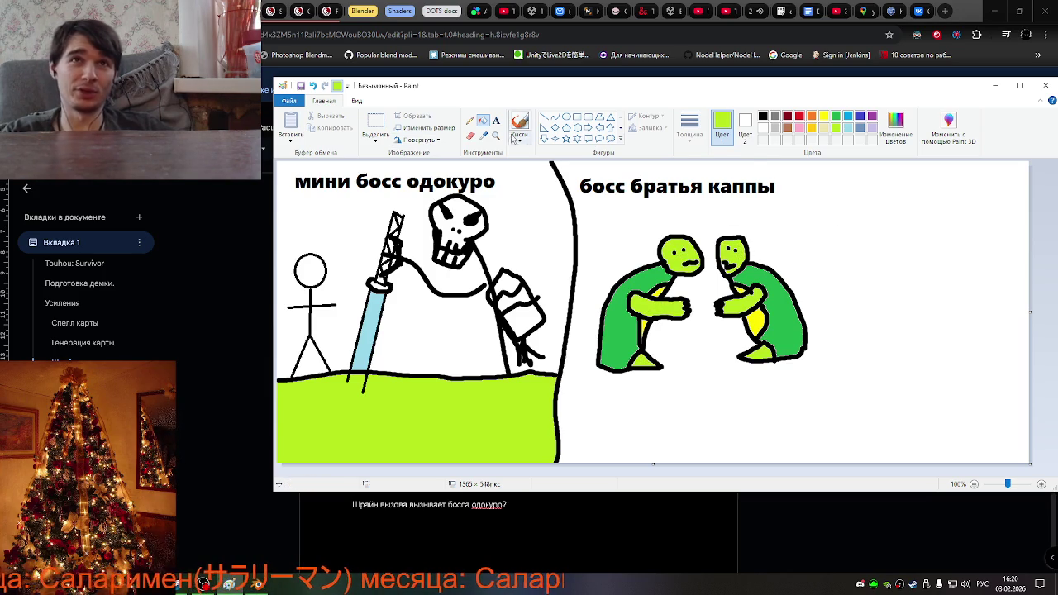
Brush a yellow scribble on the left turtle's head, then undo it.
left_click(824, 116)
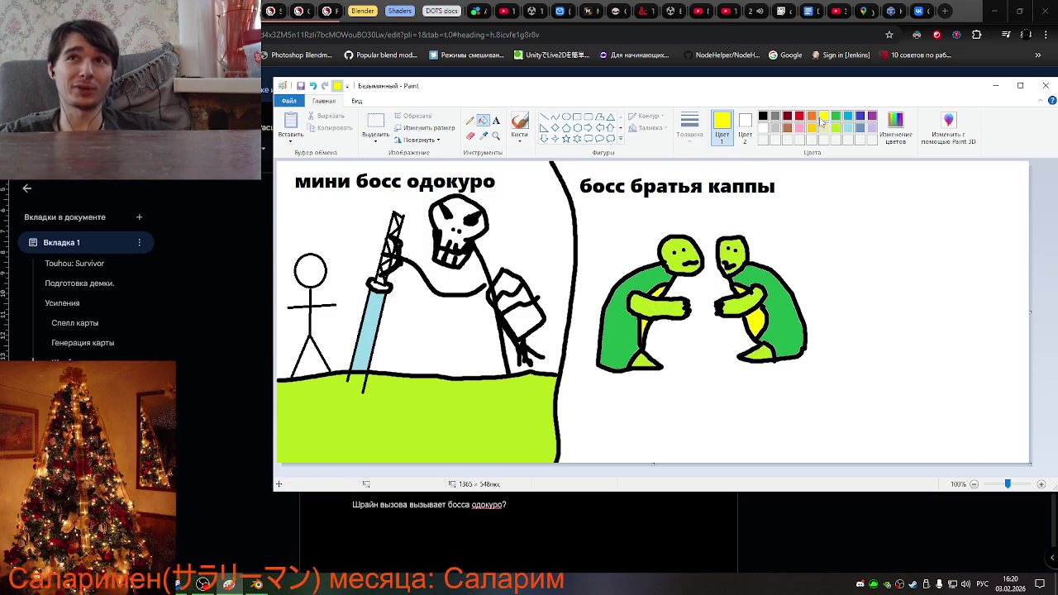
left_click(518, 124)
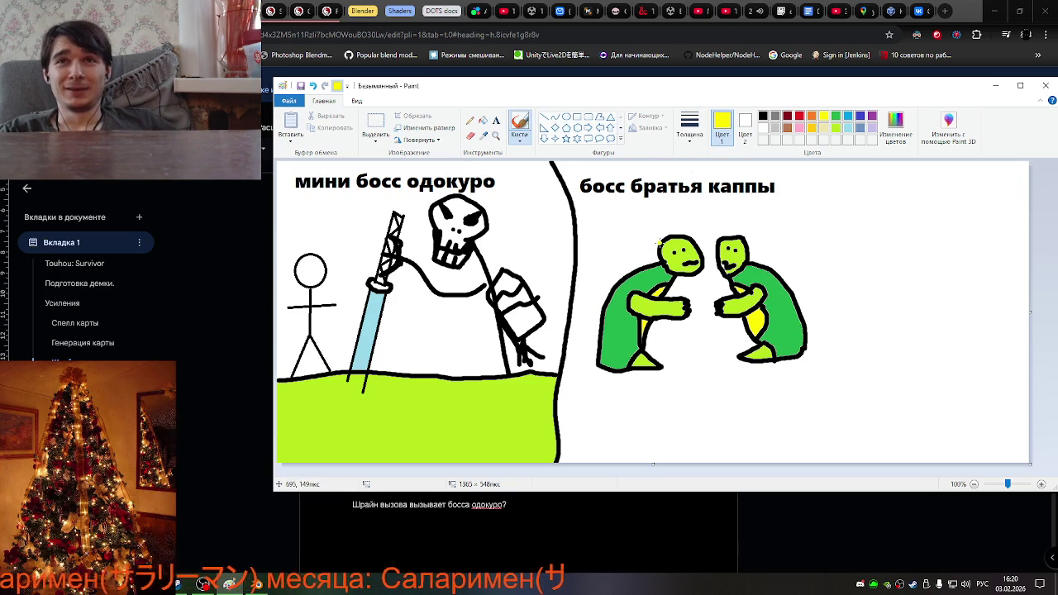
left_click_drag(657, 231, 673, 224)
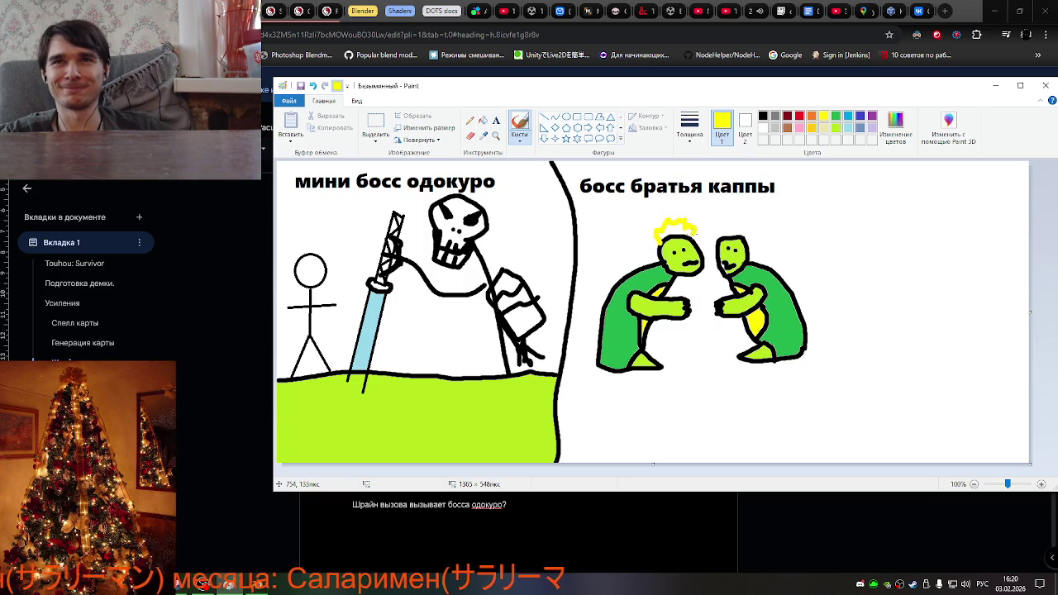
key("ctrl+z")
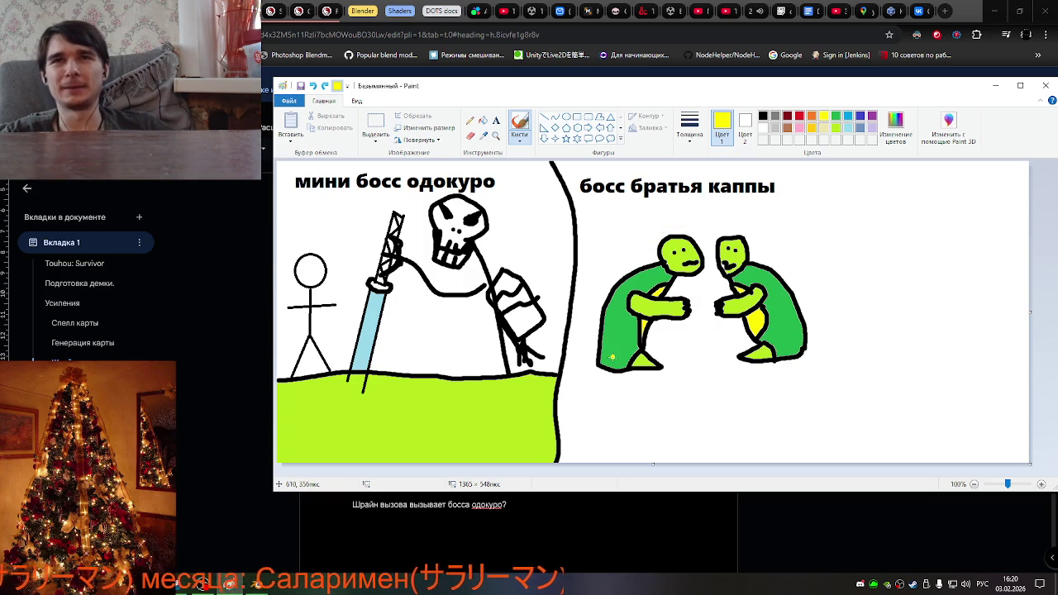
left_click(852, 128)
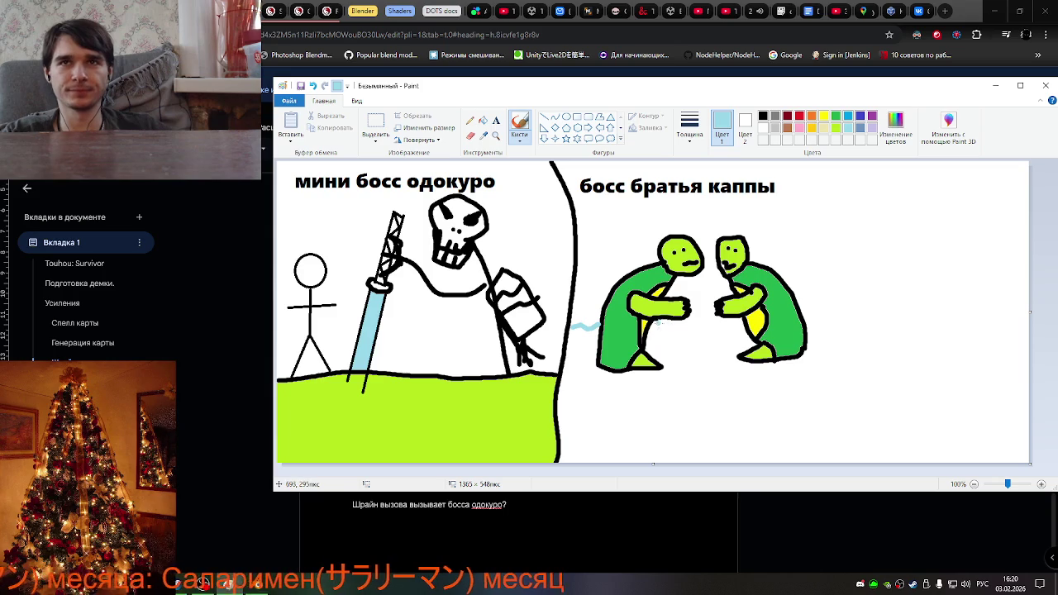
Draw a light-blue waterline between the turtles and a black vertical divider on the right.
left_click_drag(671, 328, 721, 322)
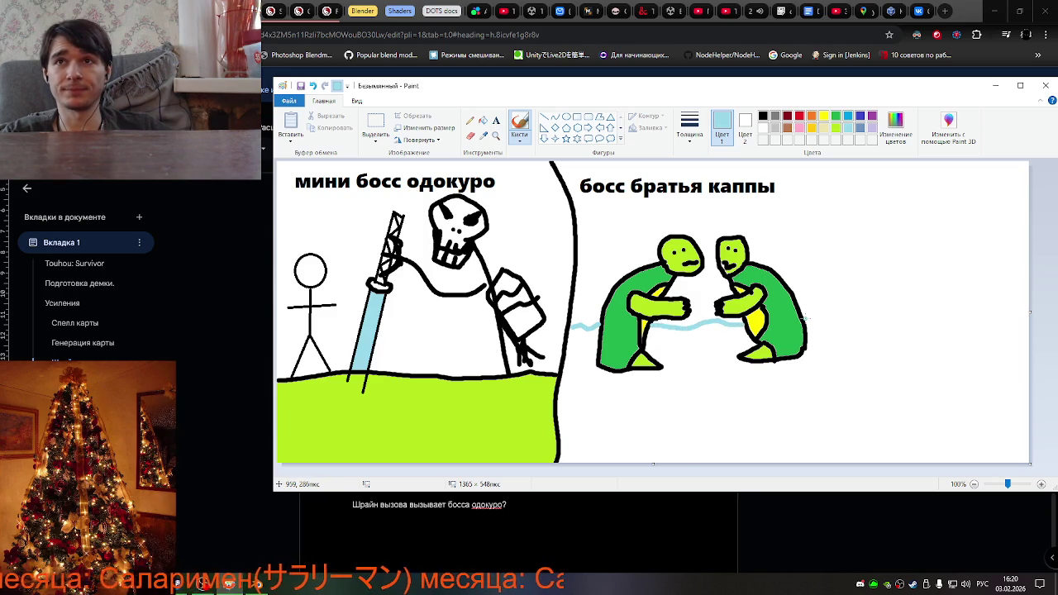
left_click_drag(820, 322, 845, 318)
left_click(763, 116)
mouse_move(840, 162)
left_mouse_down()
mouse_move(847, 297)
mouse_move(837, 465)
left_mouse_up()
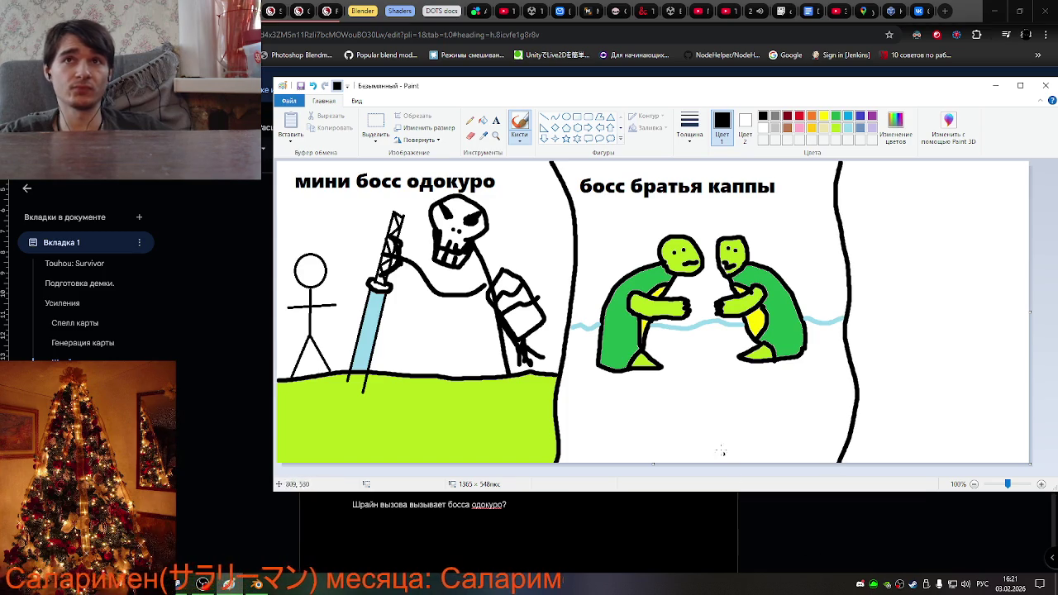
Fill the area below the waterline with light-blue water.
left_click(847, 128)
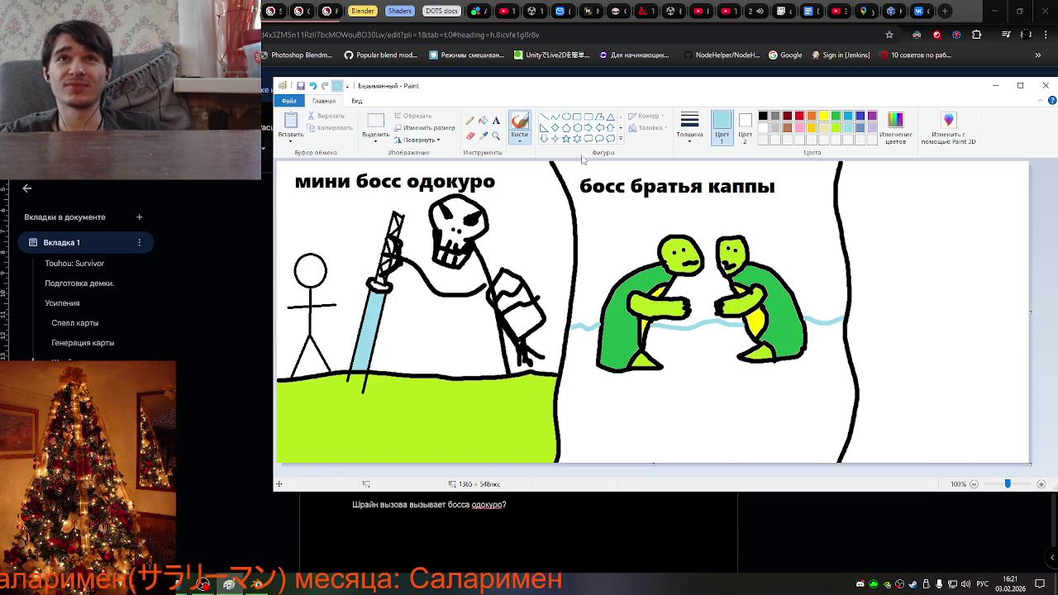
left_click(483, 123)
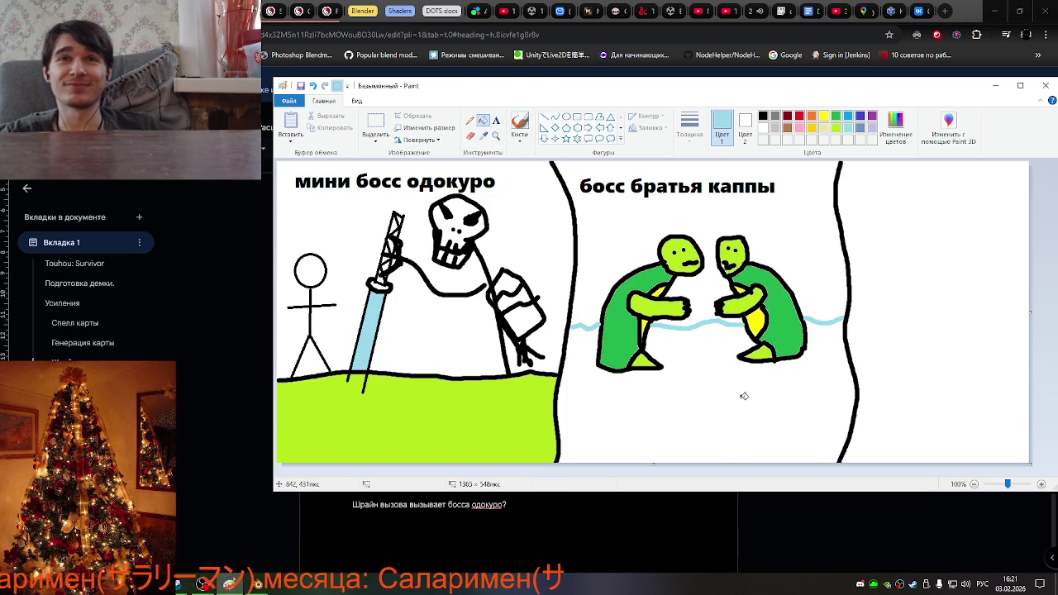
left_click(742, 396)
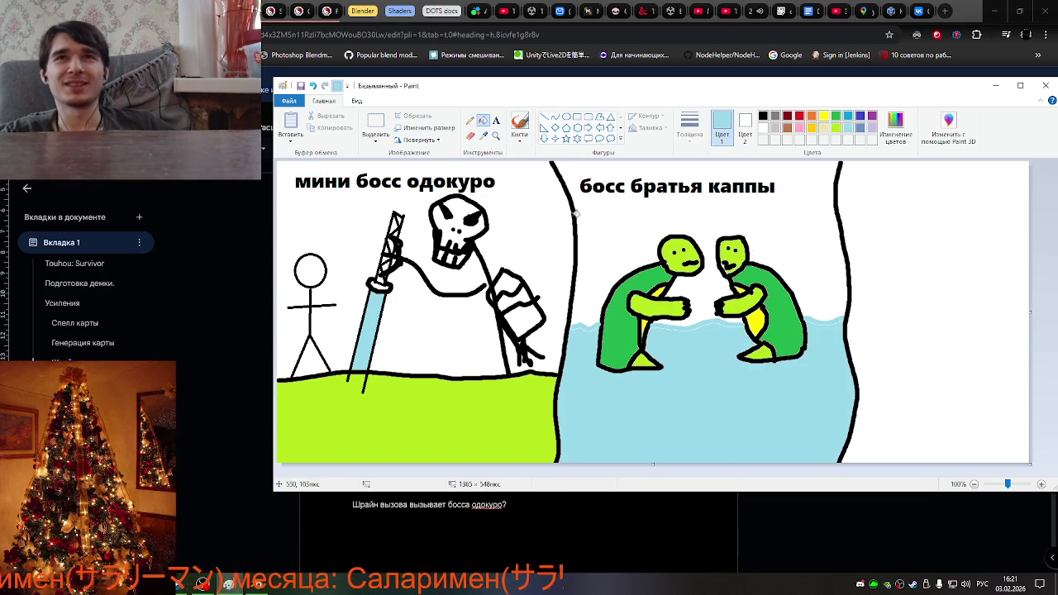
left_click(775, 117)
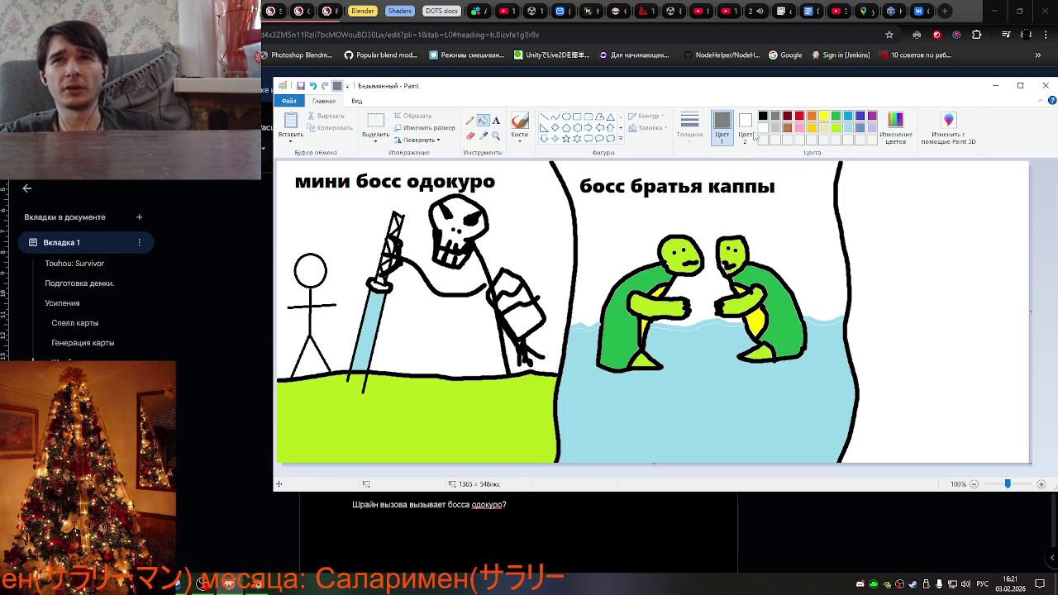
Draw three ovals in the water under the turtles and fill each solid grey.
left_click(566, 117)
left_click_drag(656, 398, 742, 448)
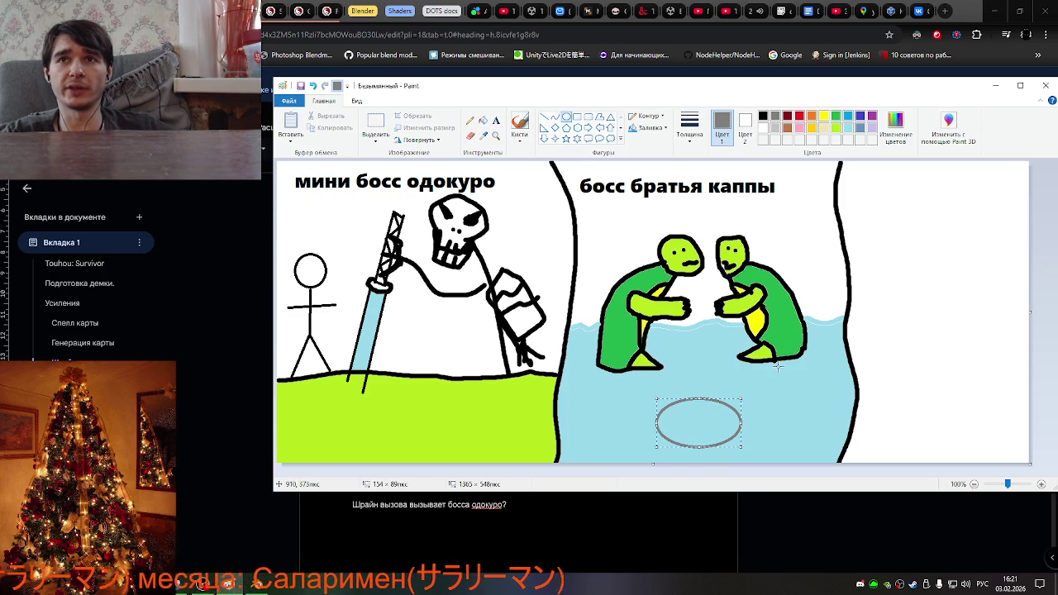
left_click_drag(835, 389, 753, 362)
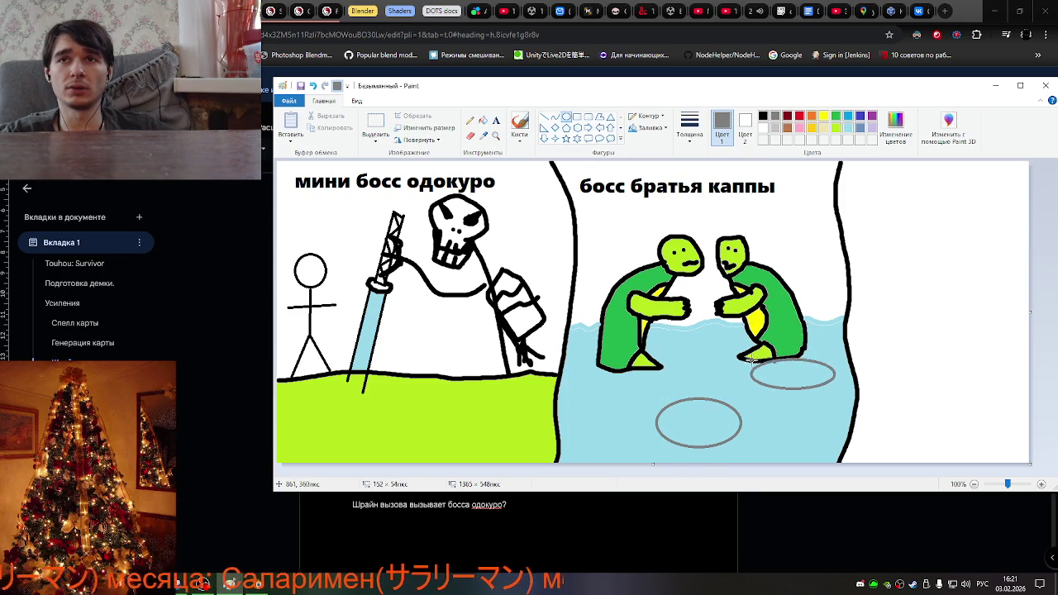
left_click_drag(569, 371, 660, 403)
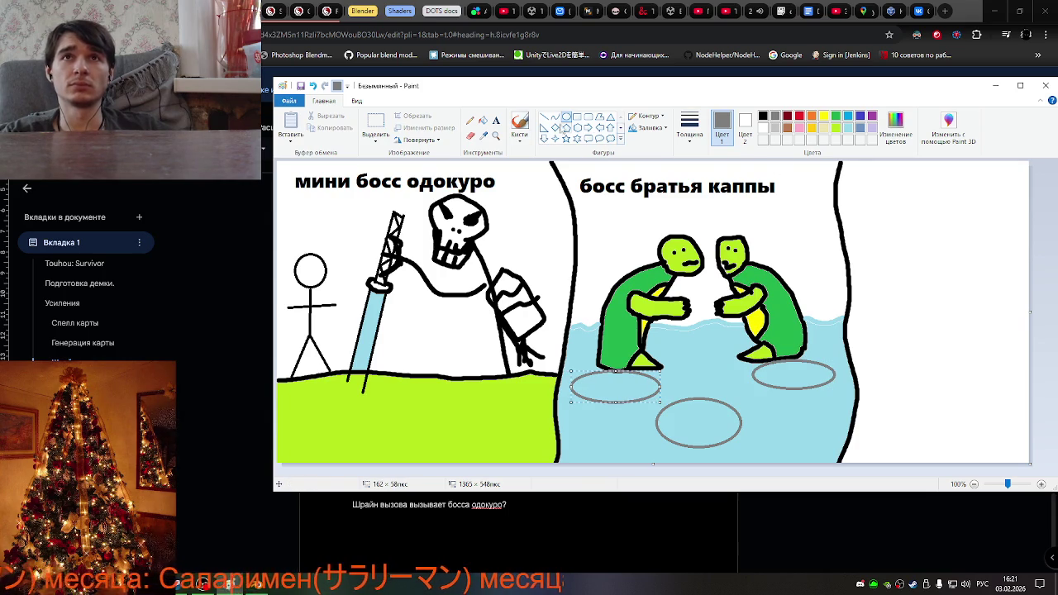
left_click(483, 119)
left_click(709, 413)
left_click(782, 382)
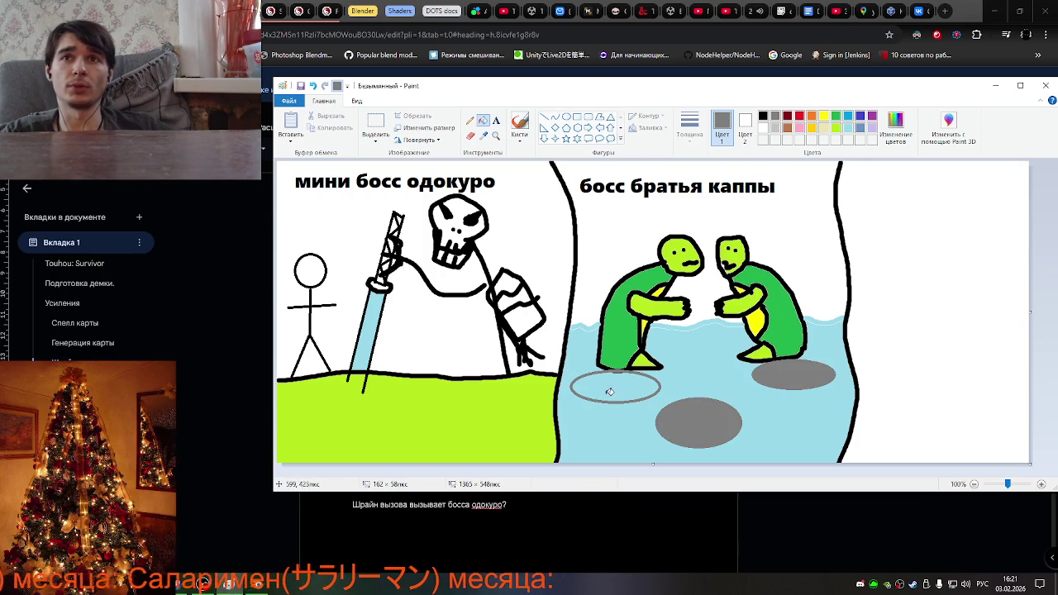
left_click(608, 386)
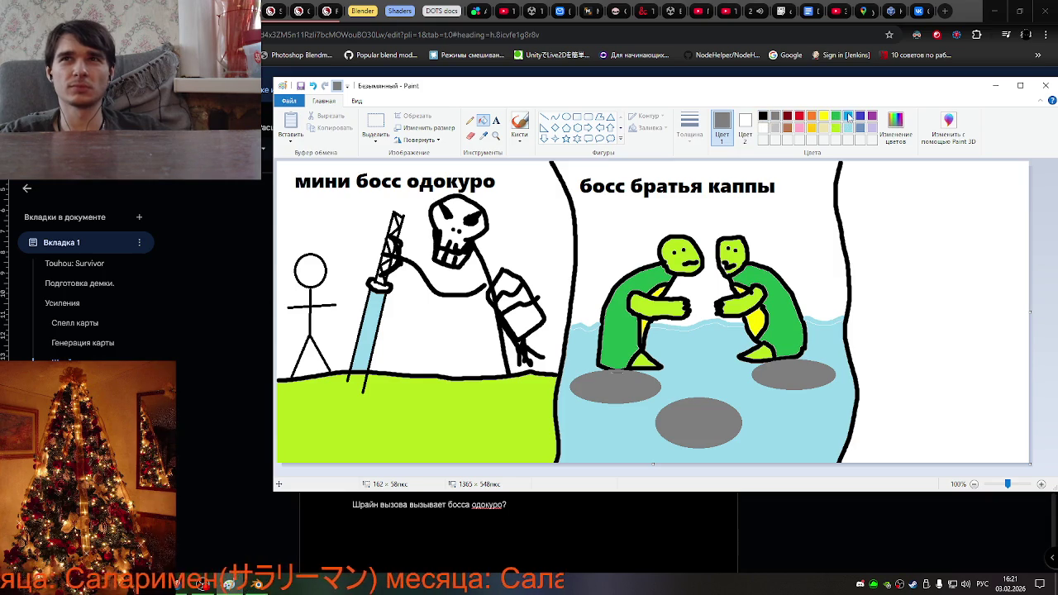
left_click(543, 117)
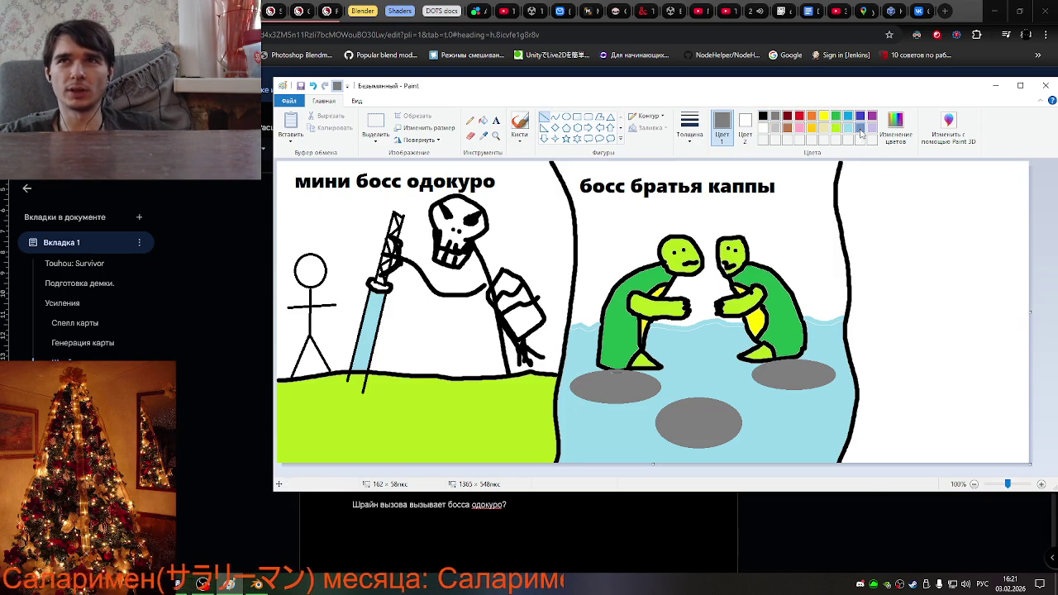
Draw vertical pillar edges from each grey ellipse down to the canvas bottom, removing a stray line.
left_click_drag(570, 386, 574, 472)
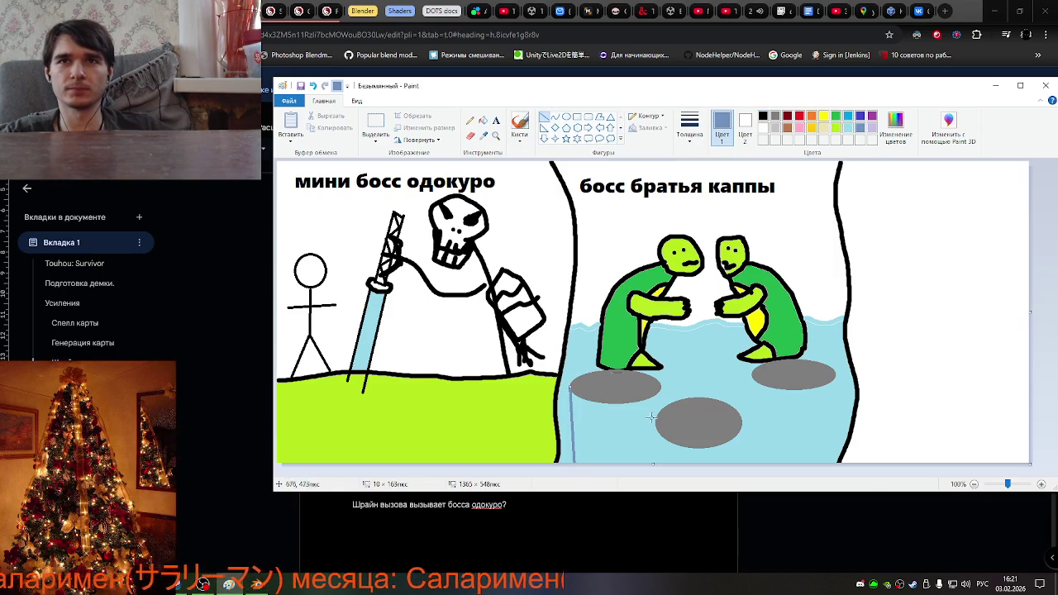
left_click_drag(660, 389, 653, 466)
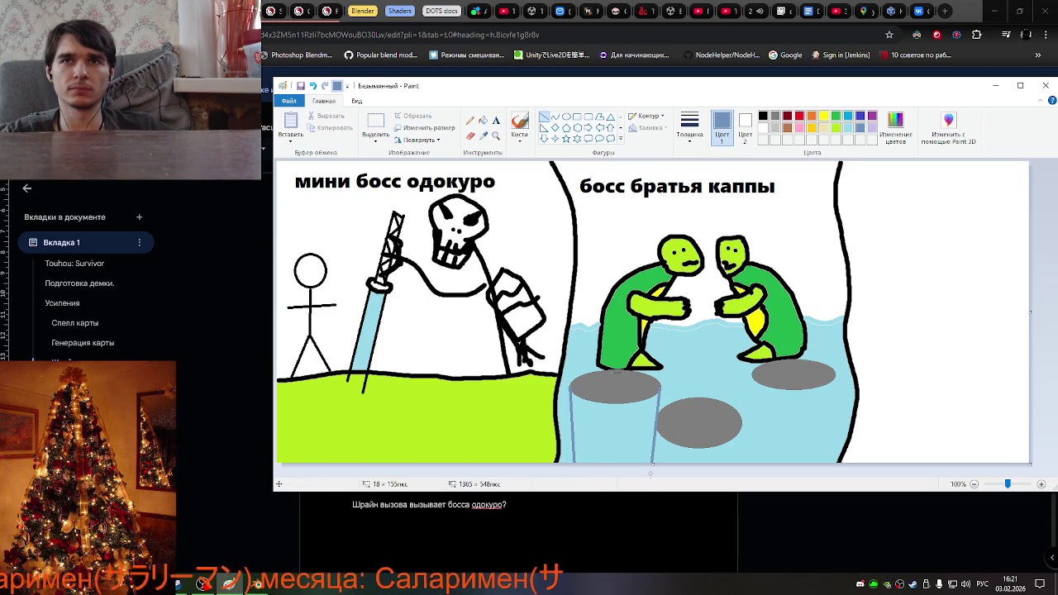
left_click_drag(659, 424, 660, 472)
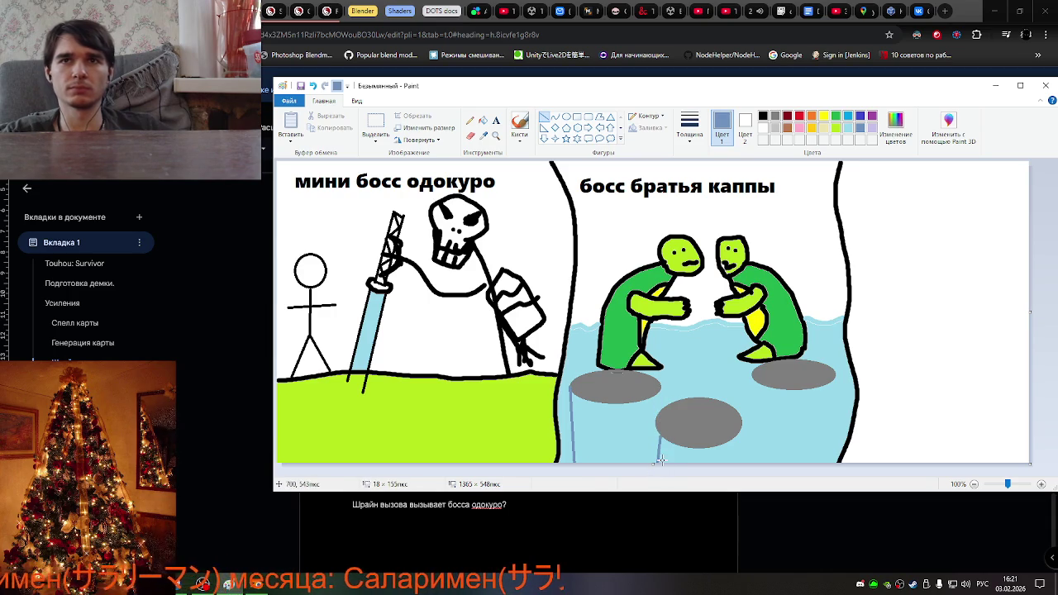
key("Delete")
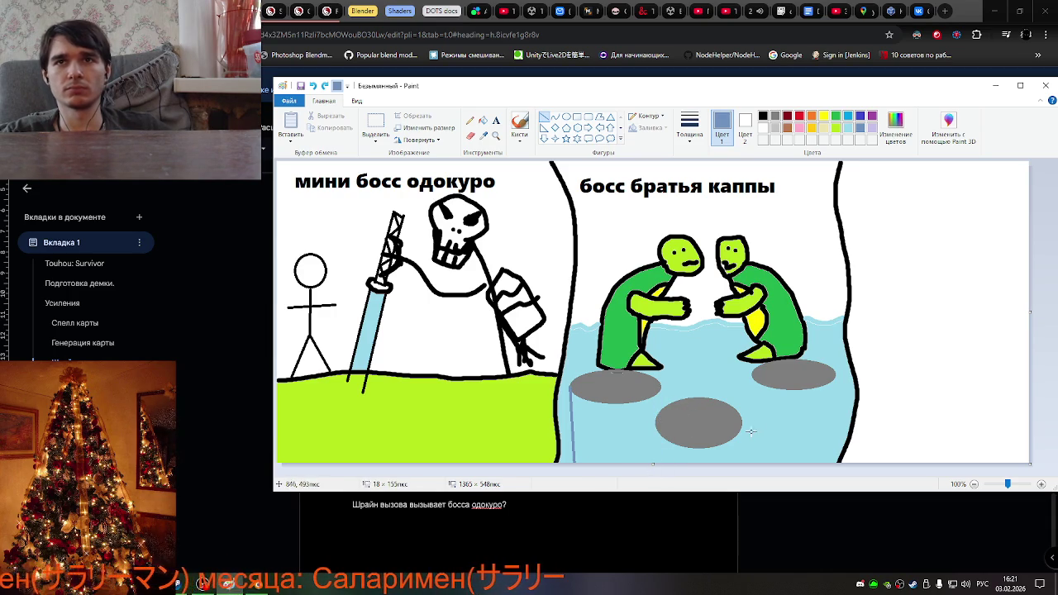
left_click_drag(659, 386, 649, 474)
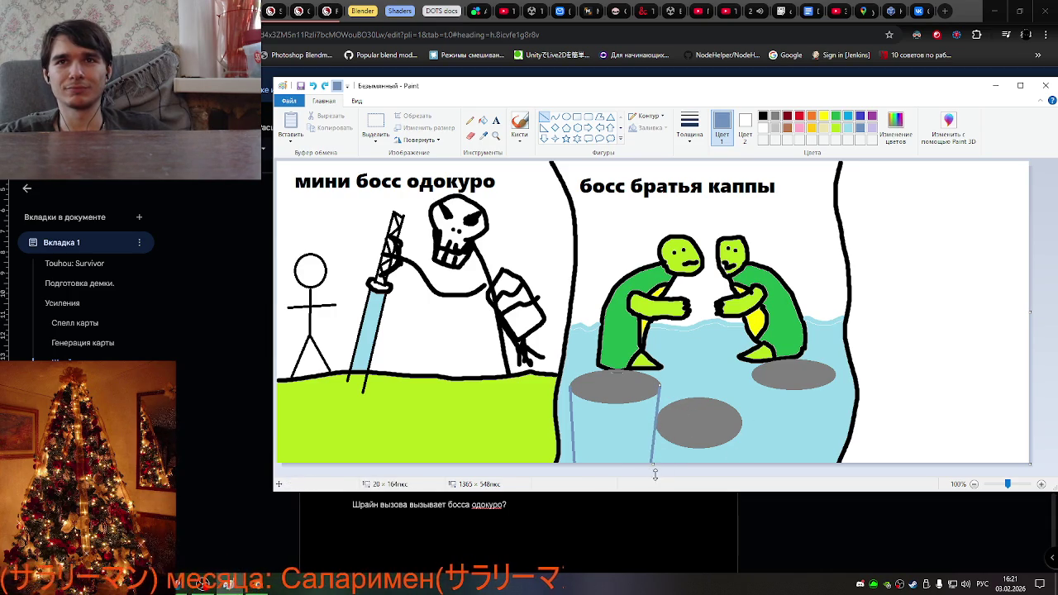
left_click_drag(742, 422, 742, 473)
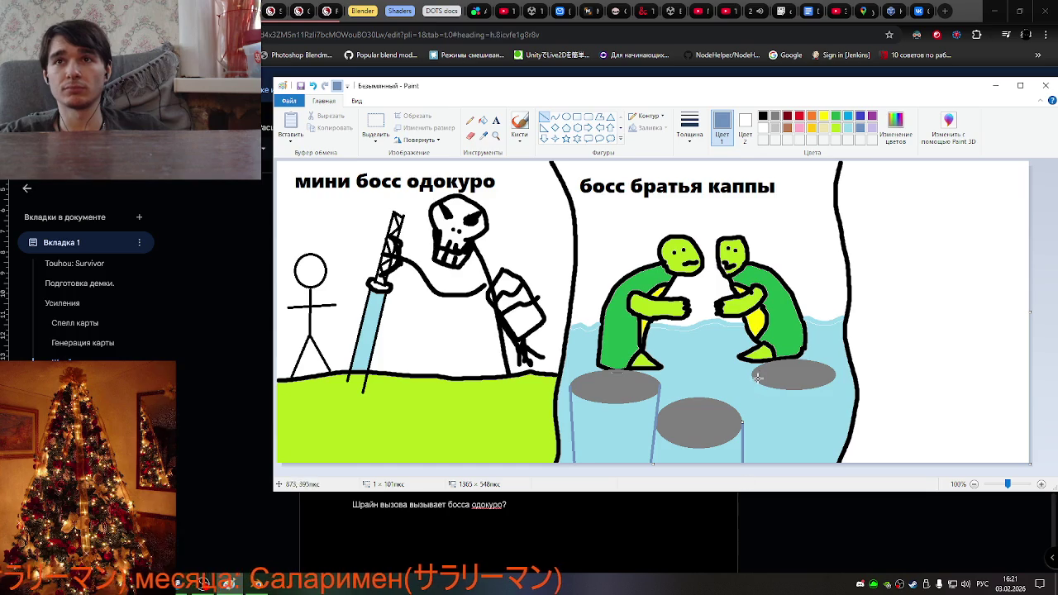
left_click_drag(752, 374, 762, 469)
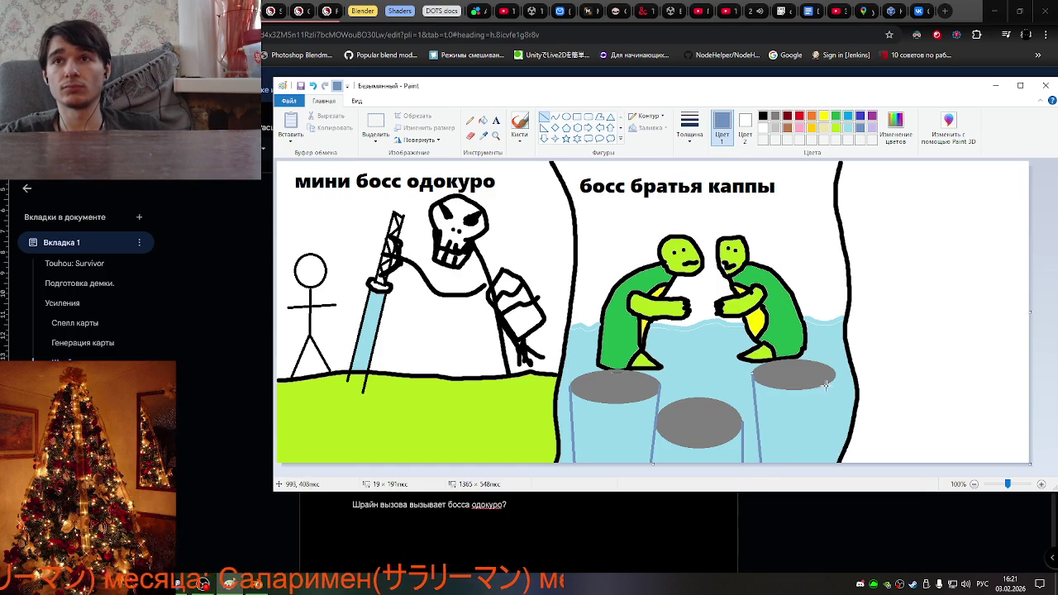
left_click_drag(836, 374, 838, 483)
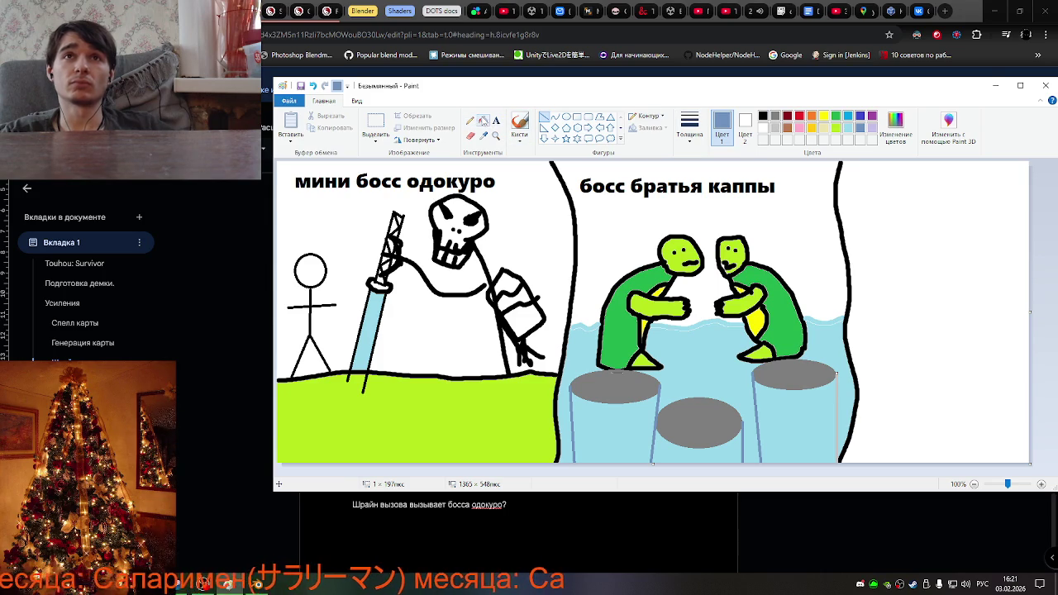
Fill the three pillar bodies blue, undoing a fill that coloured the middle ellipse.
left_click(483, 121)
left_click(641, 442)
left_click(722, 442)
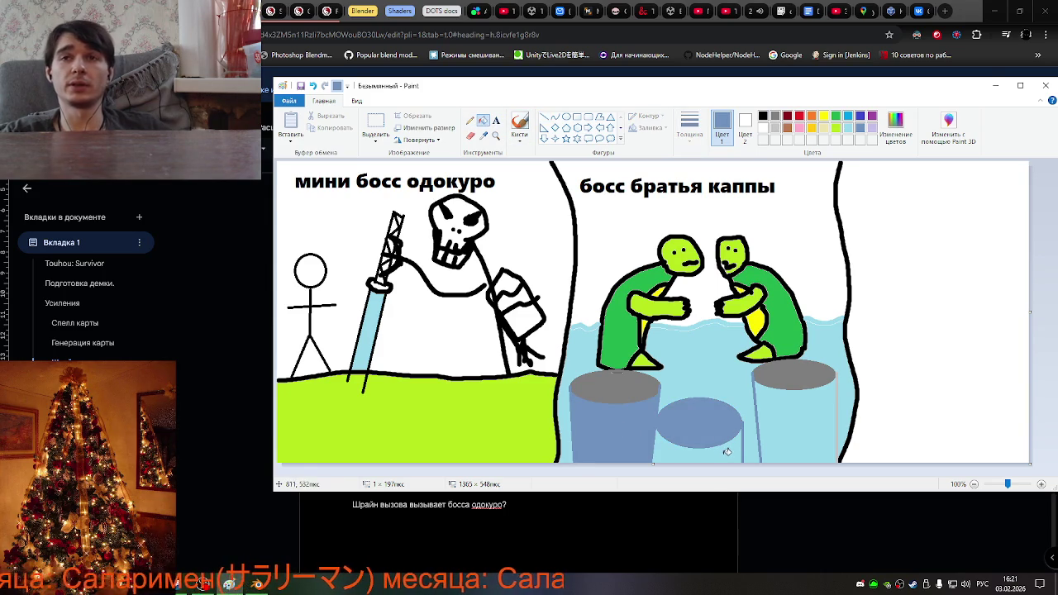
key("ctrl+z")
left_click(727, 451)
left_click(803, 428)
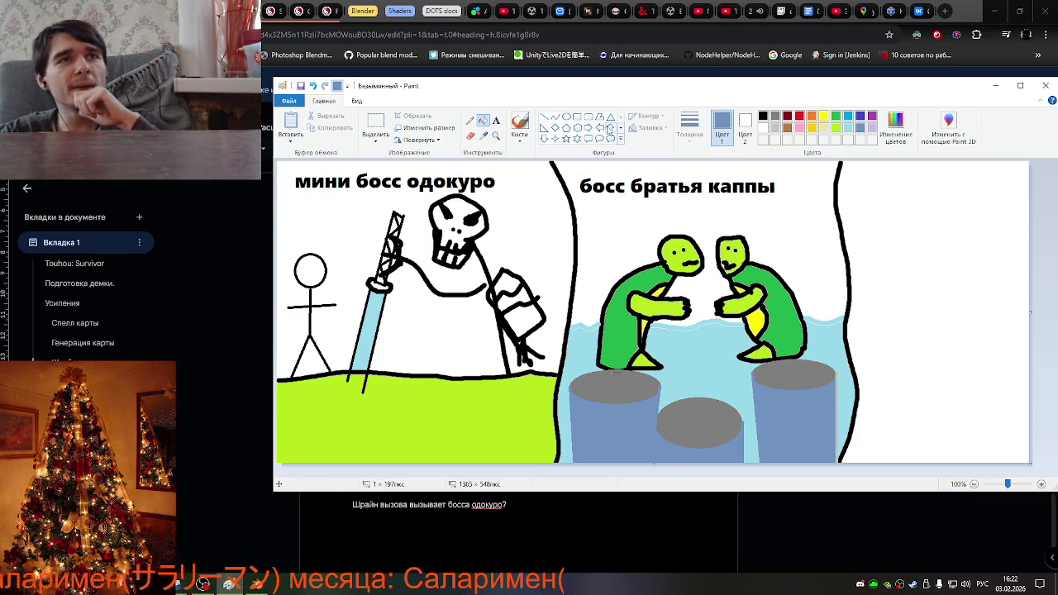
left_click(350, 100)
left_click(325, 100)
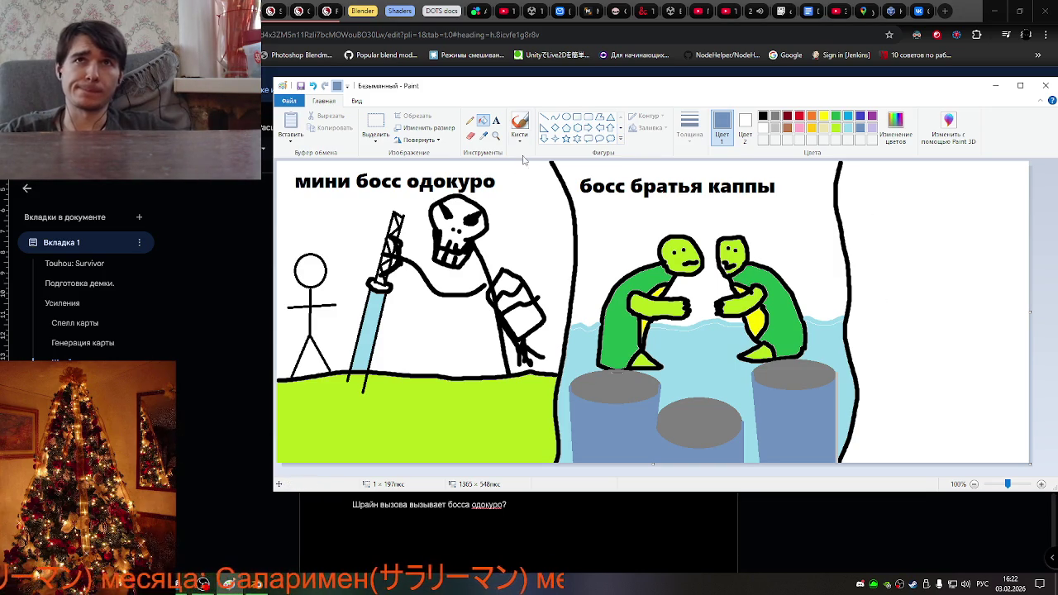
left_click(543, 117)
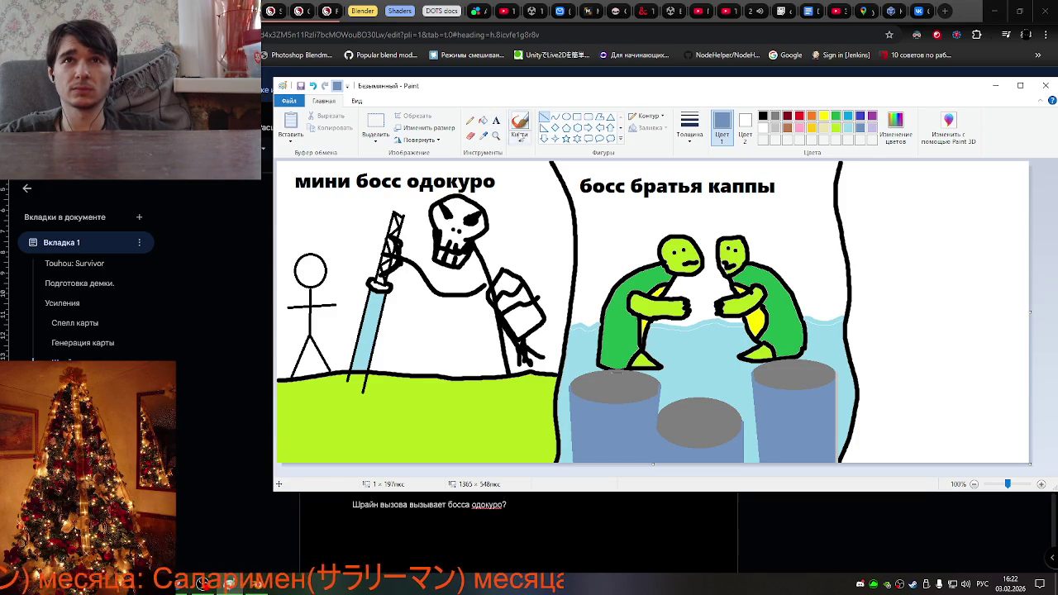
left_click(519, 124)
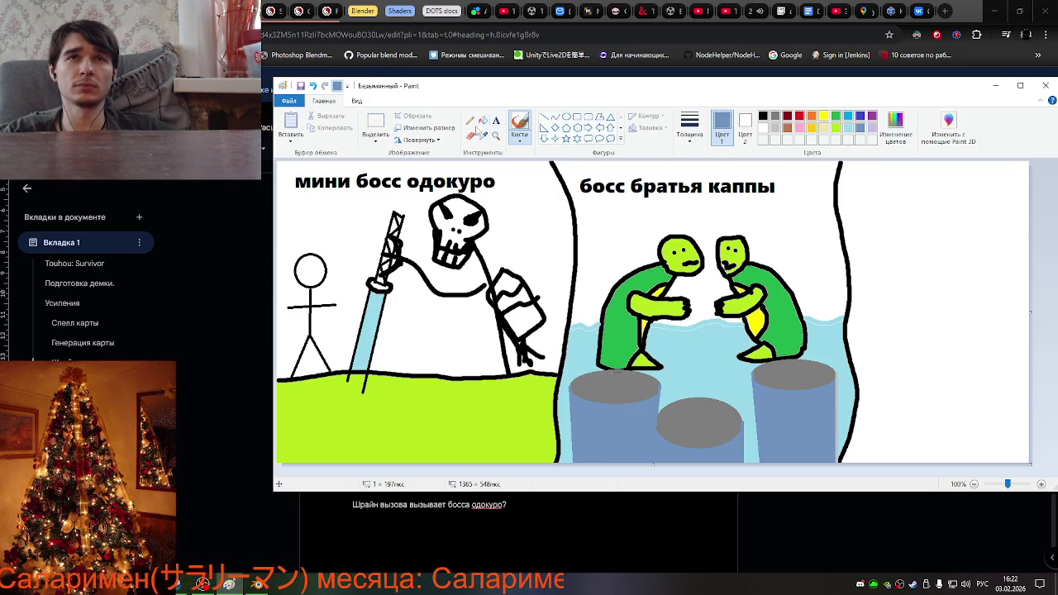
Add the black text label 'торговец для магазина' in the right-hand panel.
left_click(496, 121)
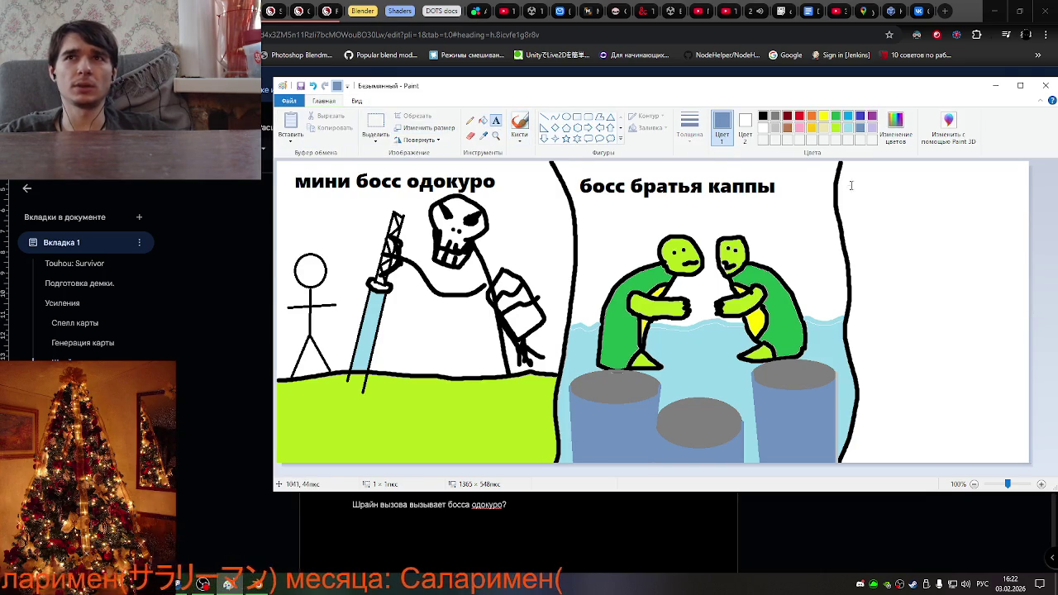
left_click(850, 185)
type("торго")
key("BackSpace")
key("BackSpace")
key("BackSpace")
key("BackSpace")
key("BackSpace")
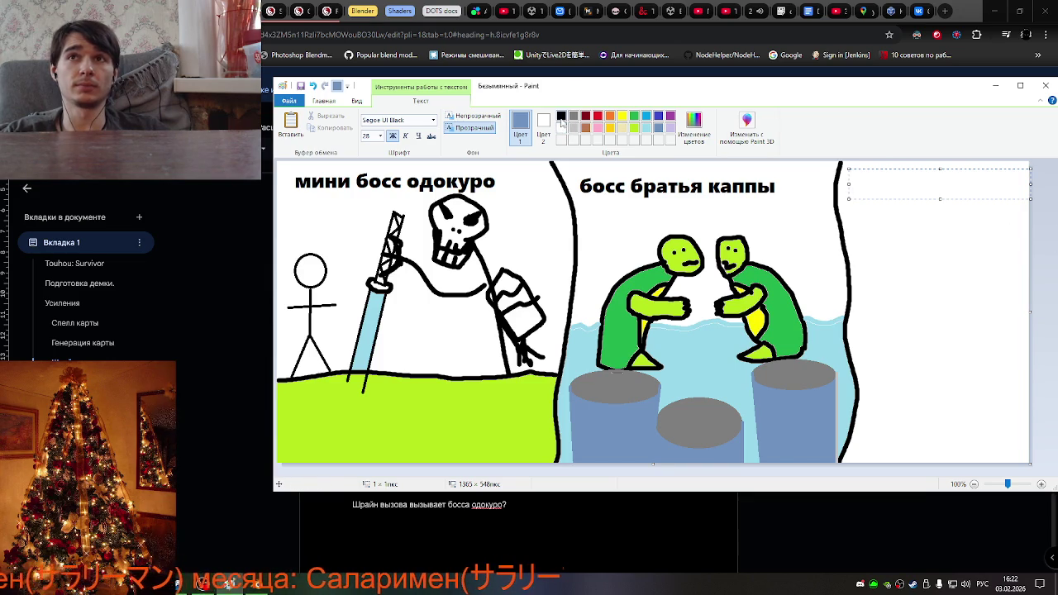
left_click(561, 116)
type("тор")
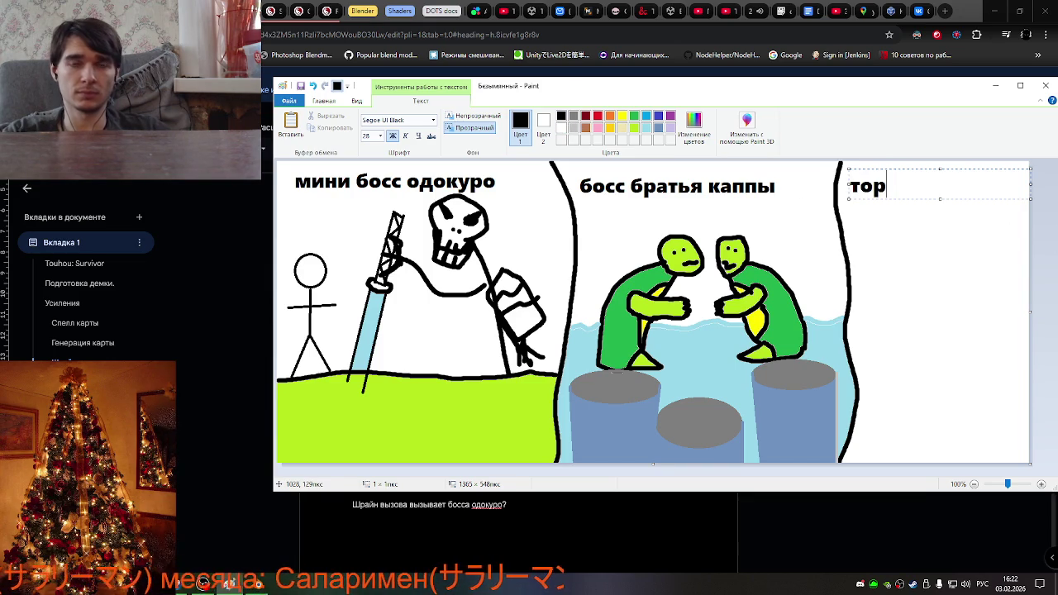
type("говец для")
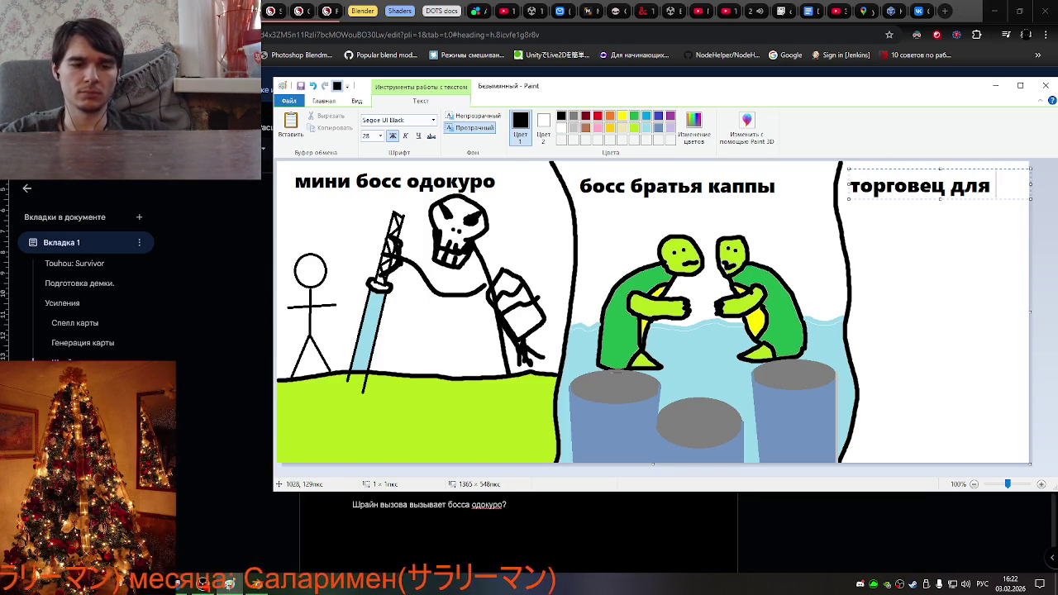
type(" магазина")
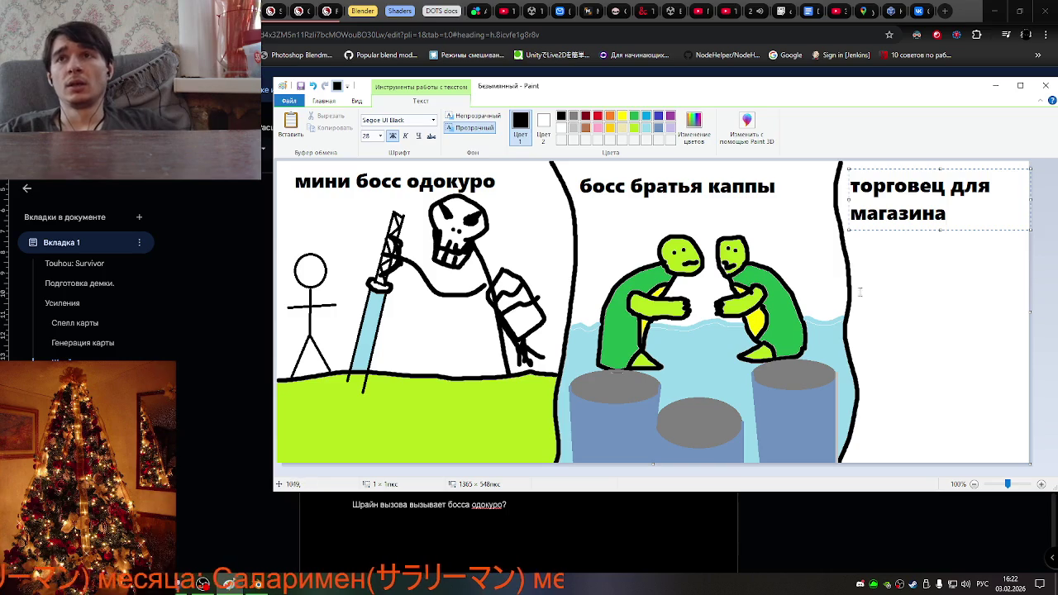
left_click(935, 333)
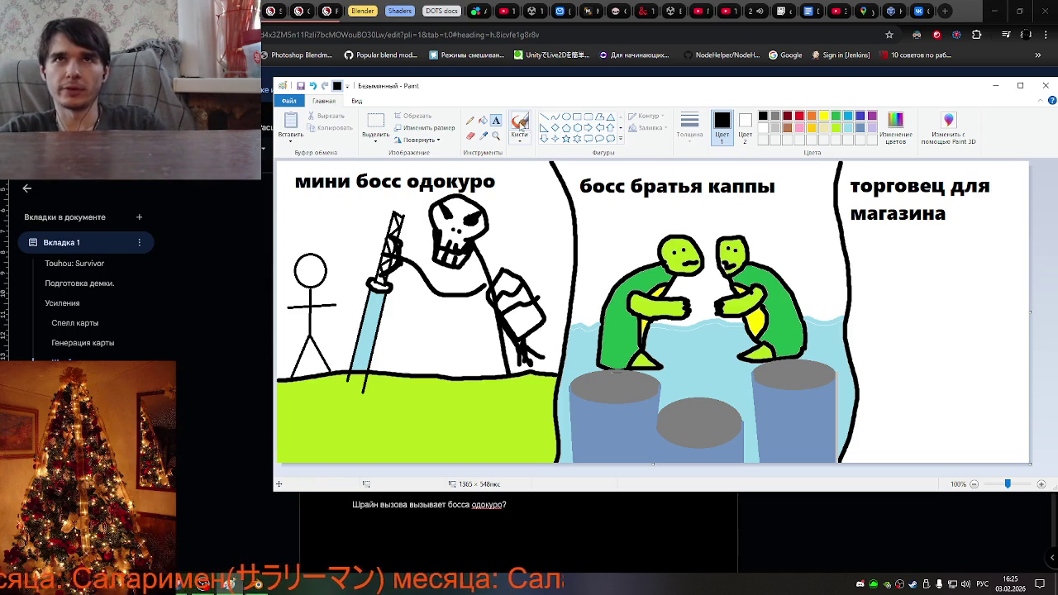
left_click(519, 123)
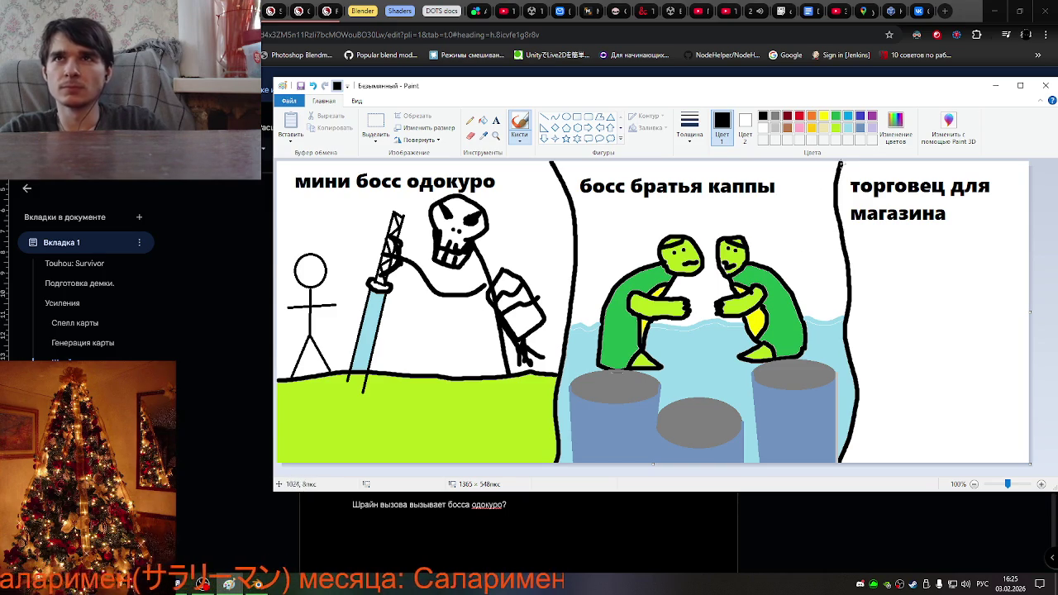
Paint a small light-blue mark on the right turtle's head.
left_click(848, 128)
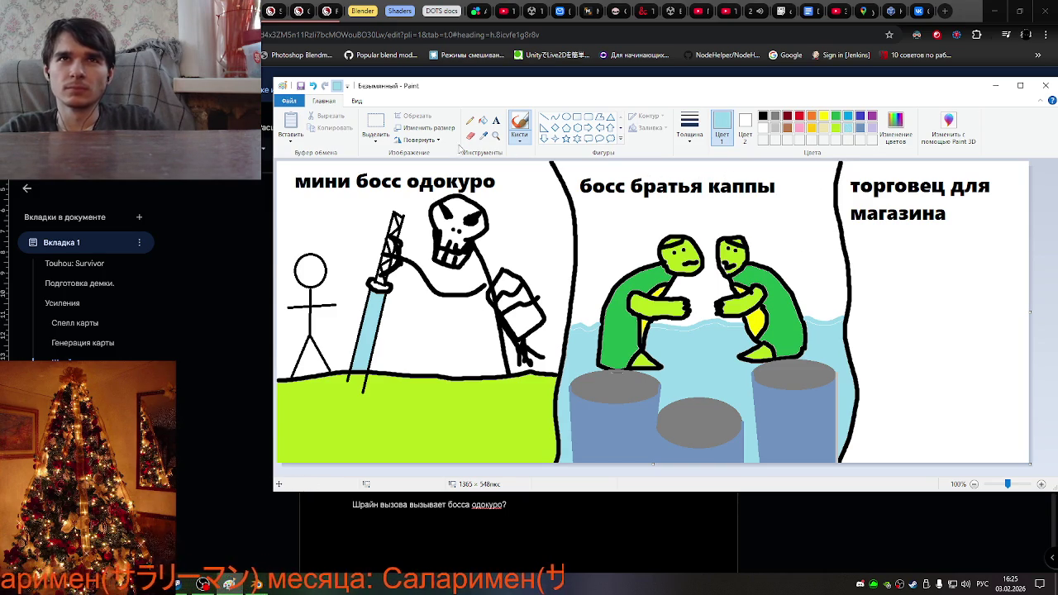
left_click_drag(742, 238, 738, 242)
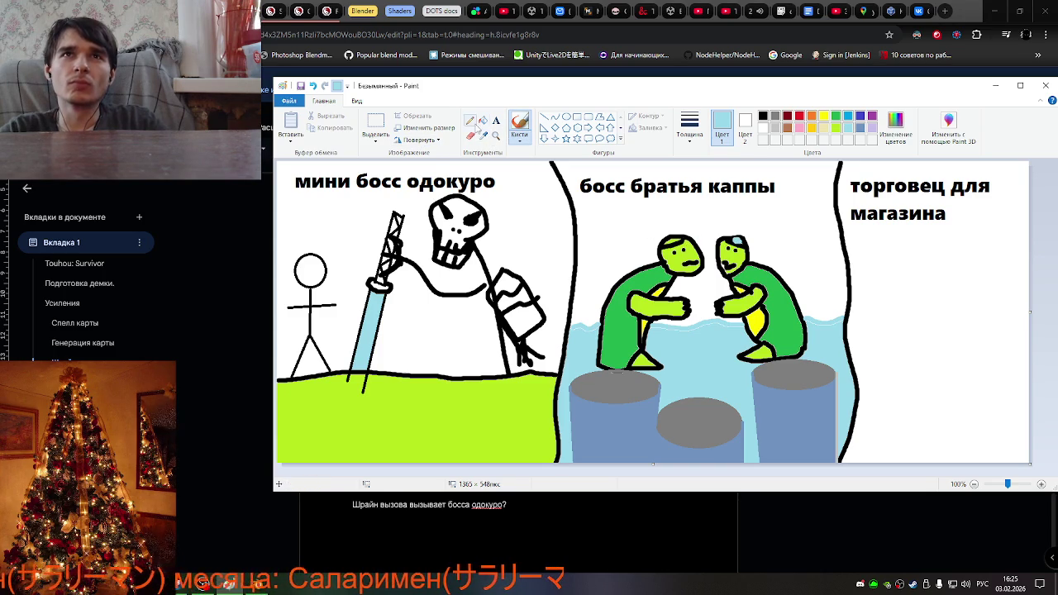
left_click(483, 120)
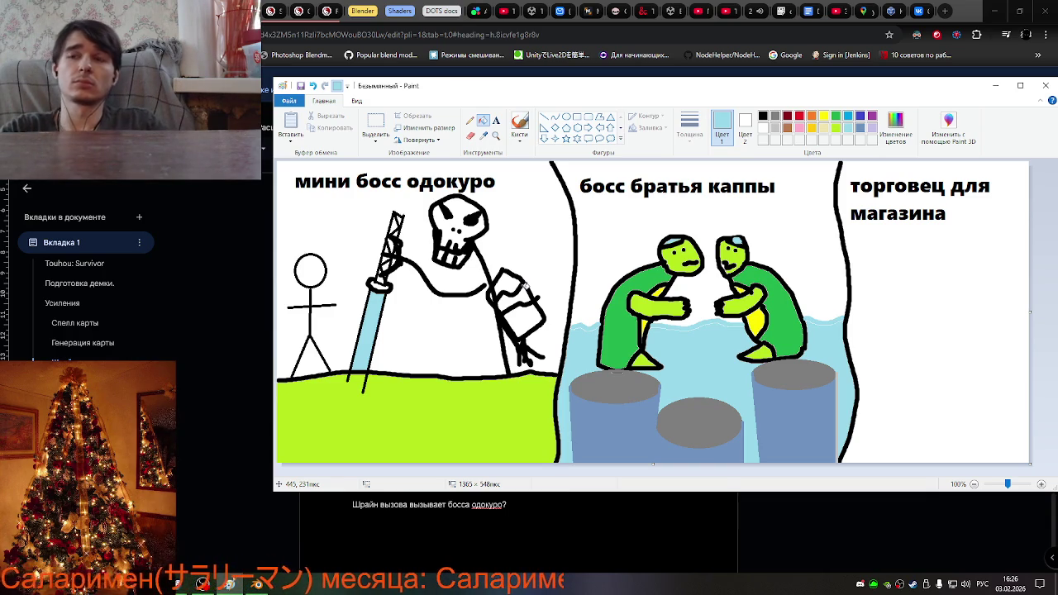
left_click(1010, 583)
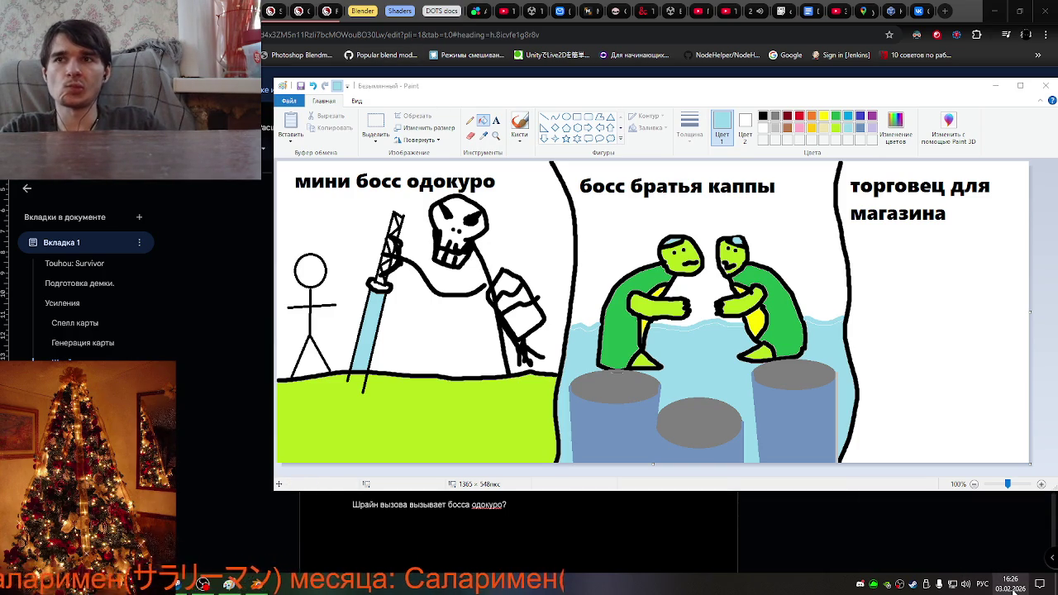
left_click(1010, 584)
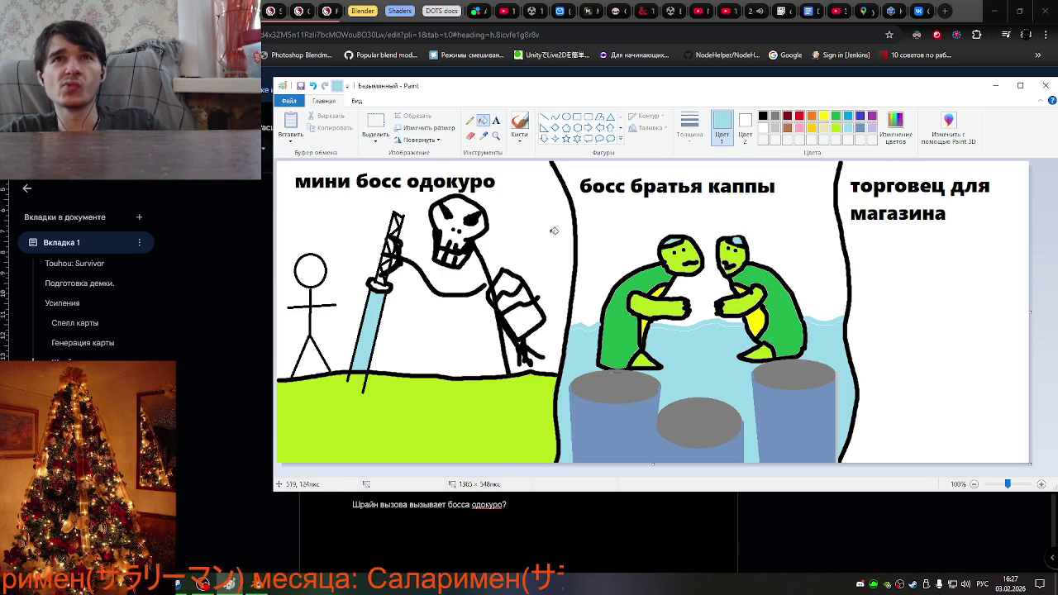
Try a light-blue sky fill in the left panel, undo it, and move the drawing aside.
left_click(529, 240)
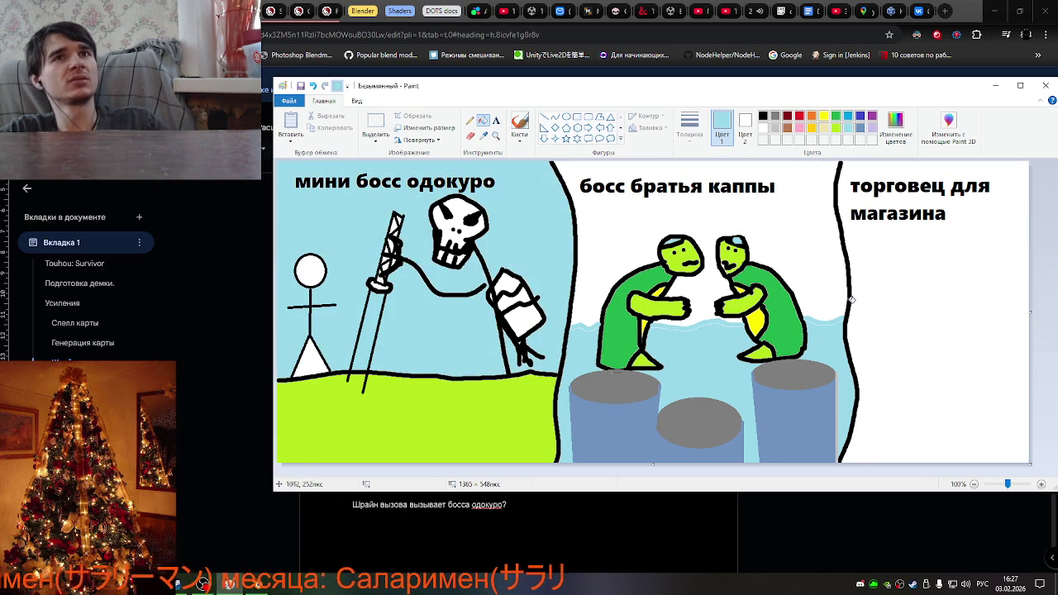
key("ctrl+z")
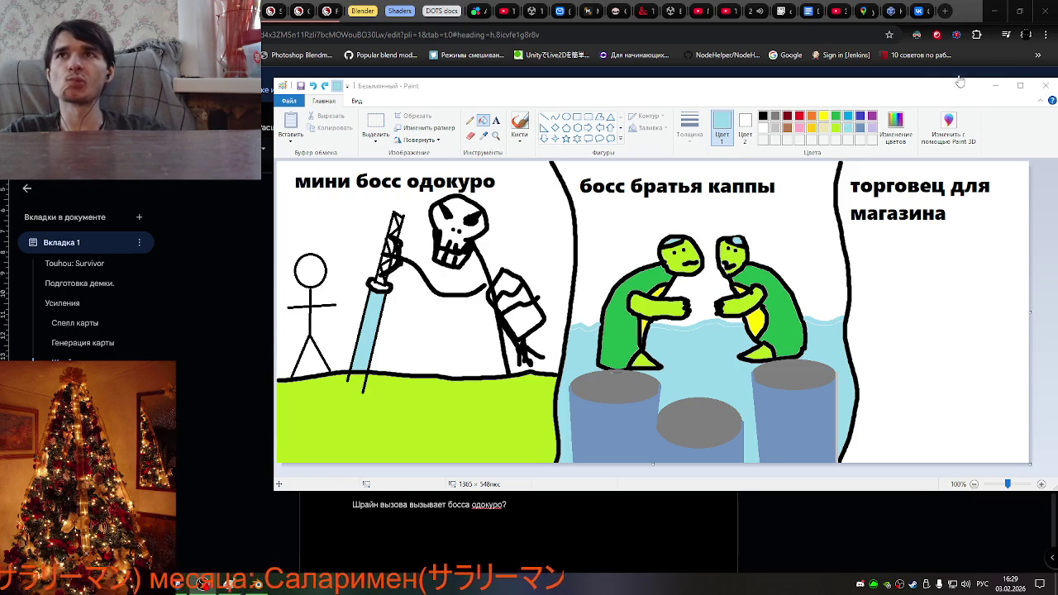
left_click_drag(953, 86, 835, 106)
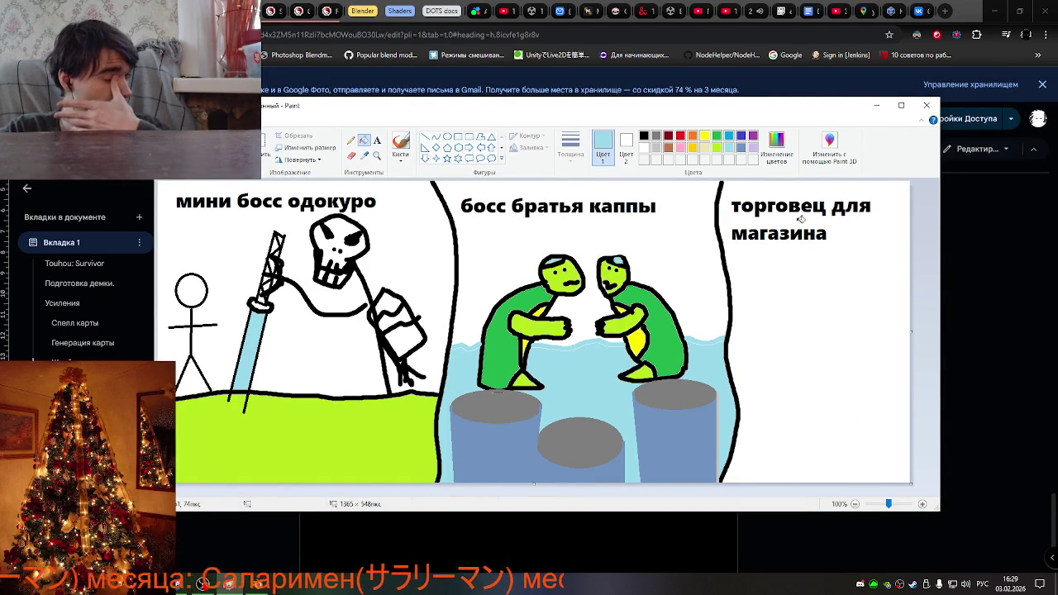
Switch from Paint to Blender's shrine scene and save Environment.blend.
left_click(876, 105)
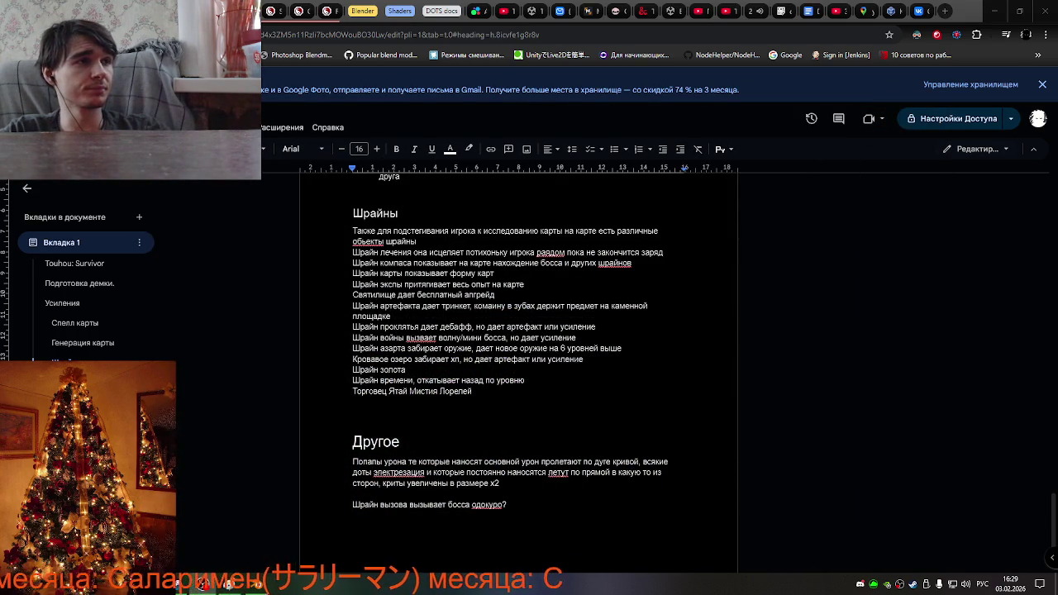
key("alt+Tab")
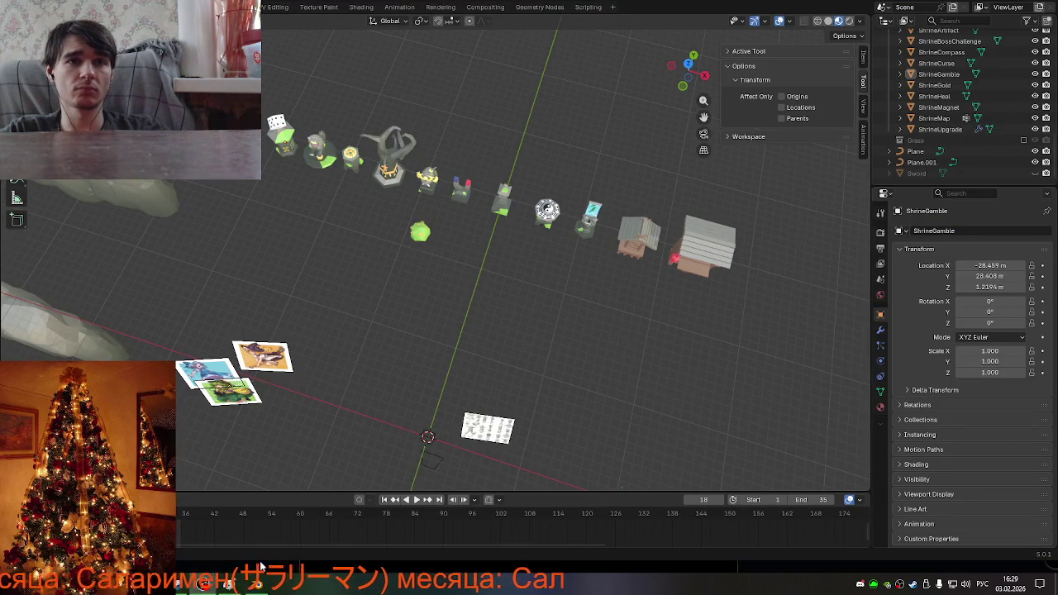
mouse_move(600, 310)
middle_mouse_down()
mouse_move(617, 242)
mouse_move(598, 266)
middle_mouse_up()
key("ctrl+s")
key("ctrl+s")
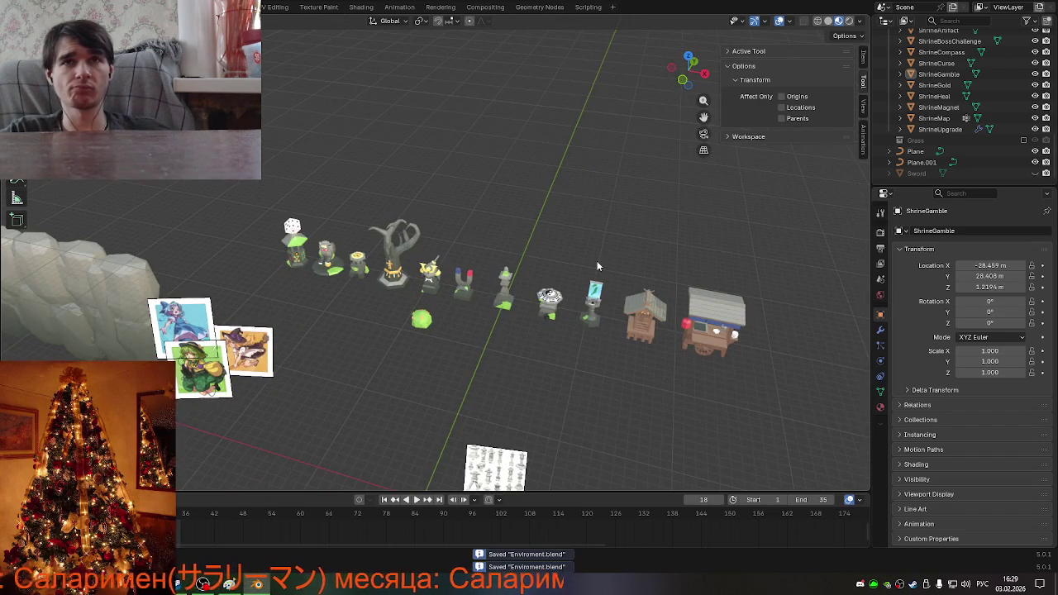
Zoom to the stone-lantern reference image and delete it.
scroll(599, 266, "down", 2)
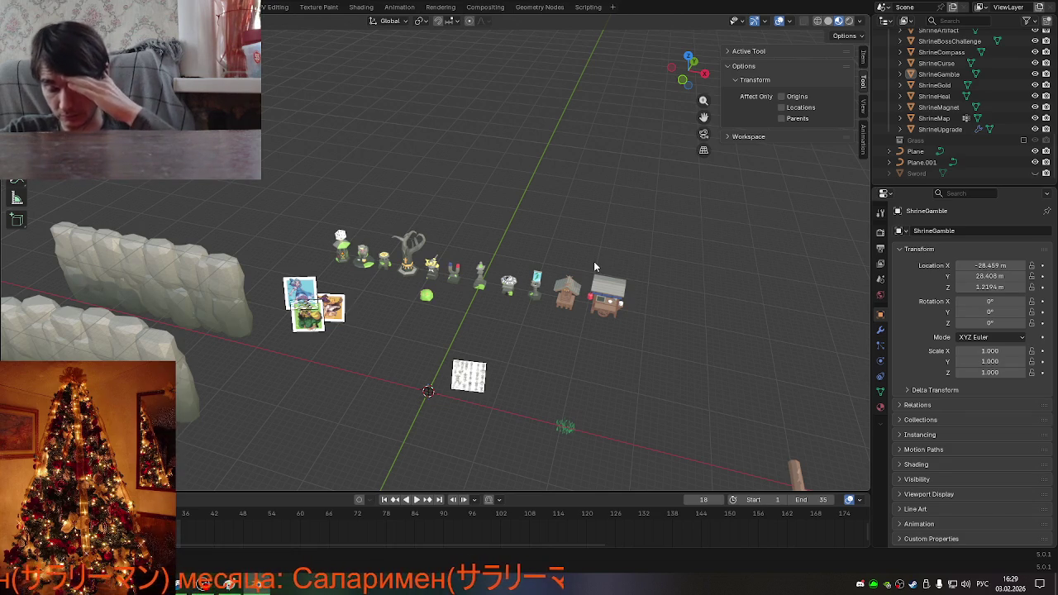
scroll(595, 266, "up", 3)
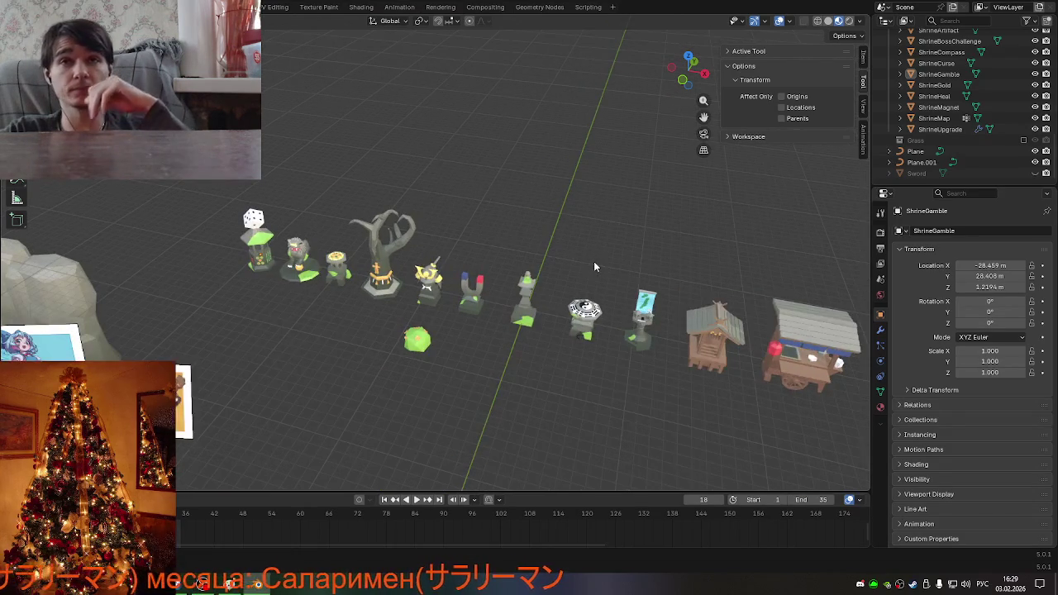
scroll(594, 266, "down", 3)
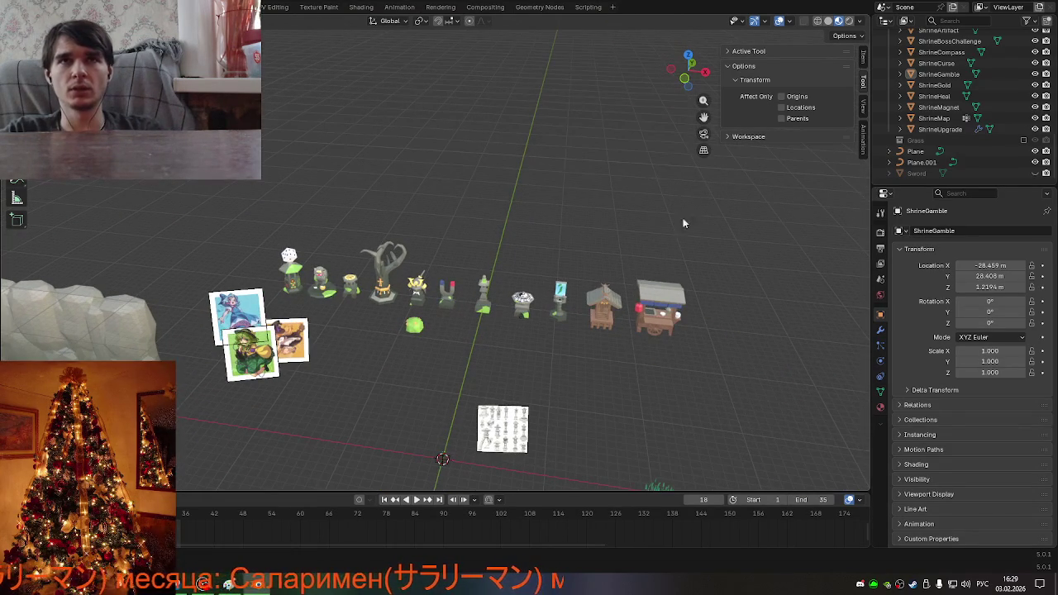
left_click_drag(703, 116, 669, 8)
scroll(449, 222, "up", 1)
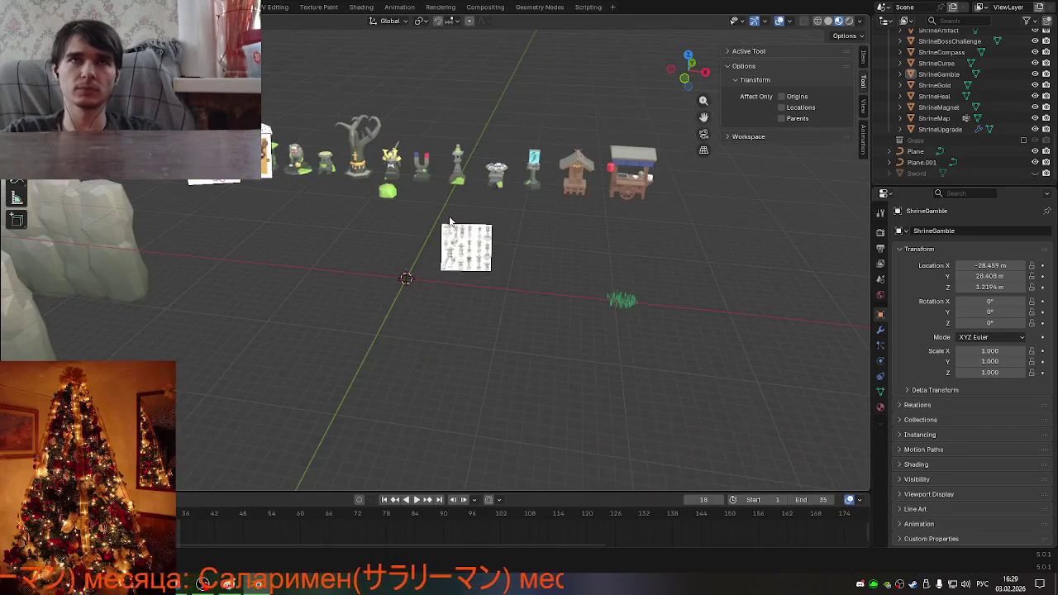
scroll(450, 221, "up", 1)
scroll(449, 221, "up", 2)
scroll(450, 221, "up", 3)
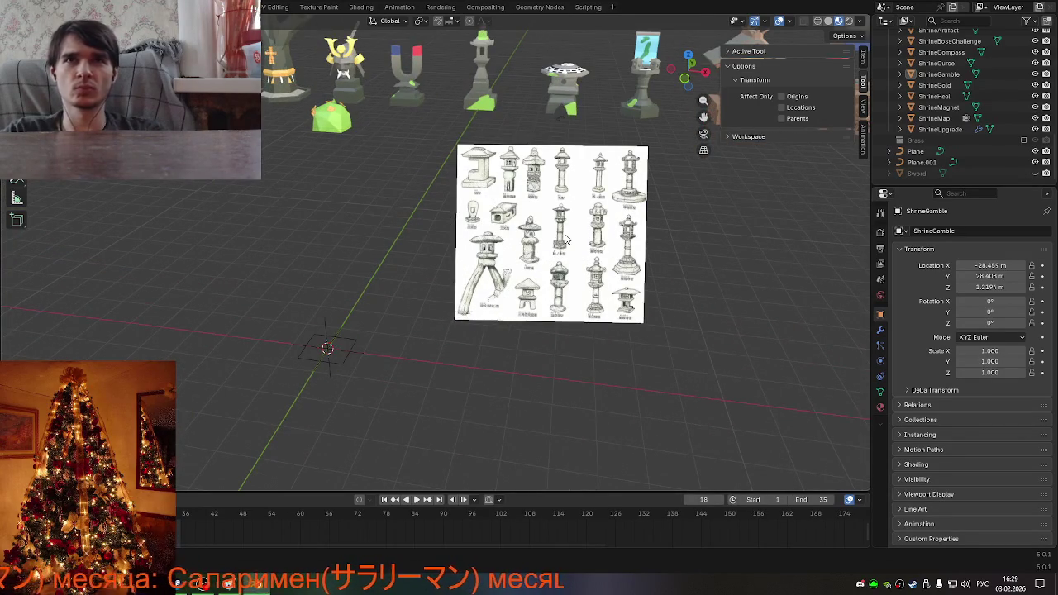
scroll(566, 239, "up", 3)
left_click(566, 239)
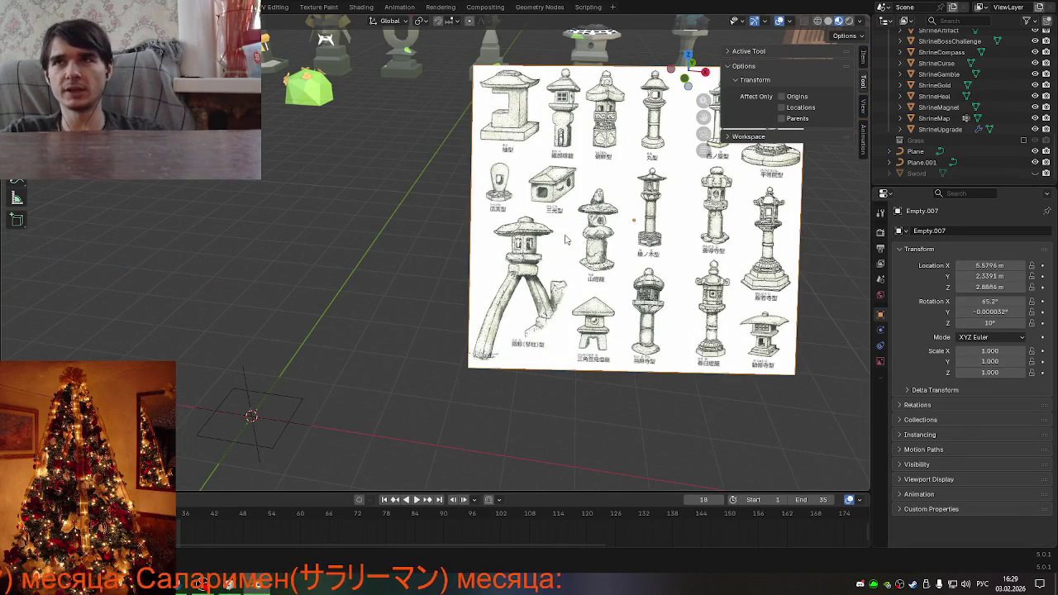
key("Delete")
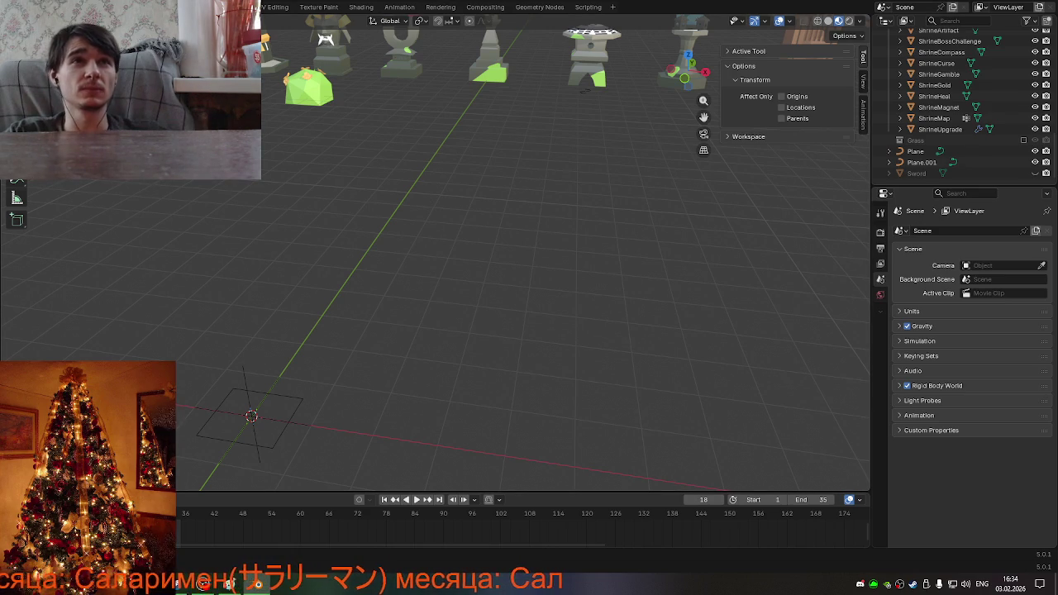
Save Enviroment.blend and open KappaBoss.blend from recent files.
key("ctrl+s")
key("ctrl+s")
left_click(29, 7)
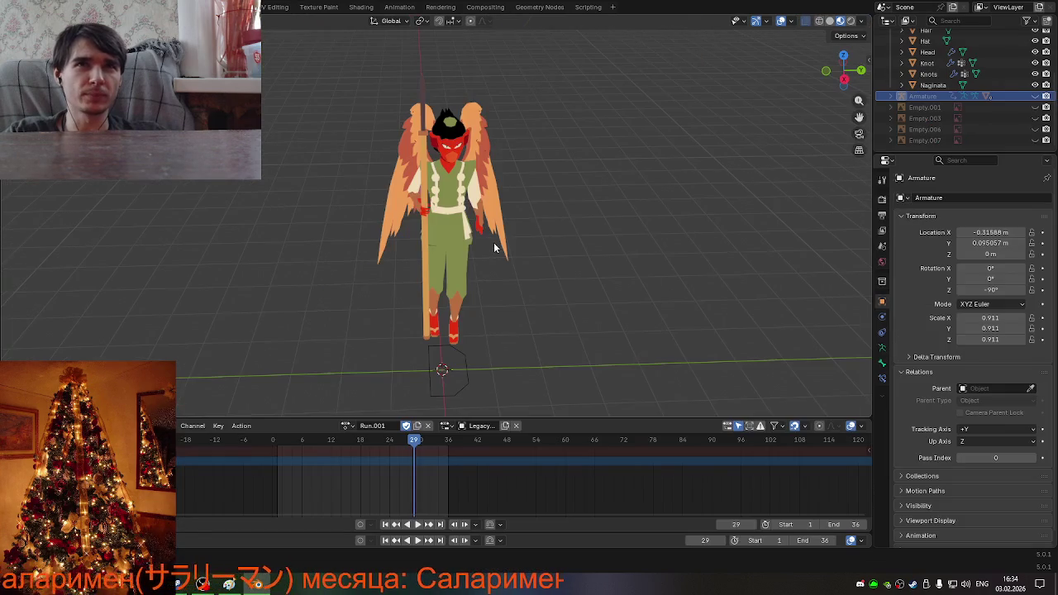
scroll(494, 244, "down", 3)
scroll(493, 248, "down", 2)
scroll(488, 252, "down", 3)
middle_click_drag(483, 258, 397, 270)
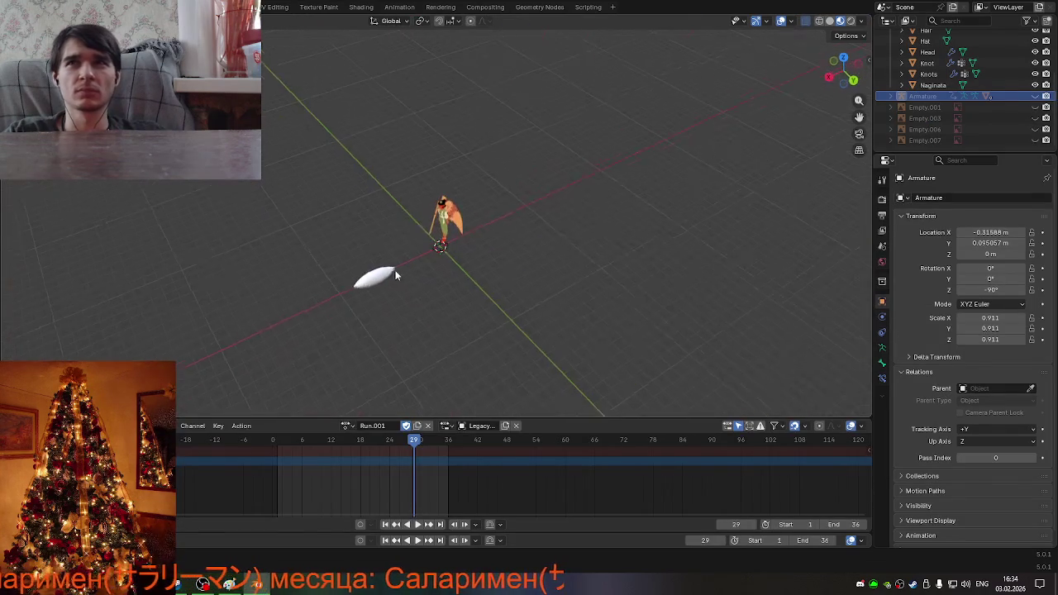
scroll(958, 116, "up", 5)
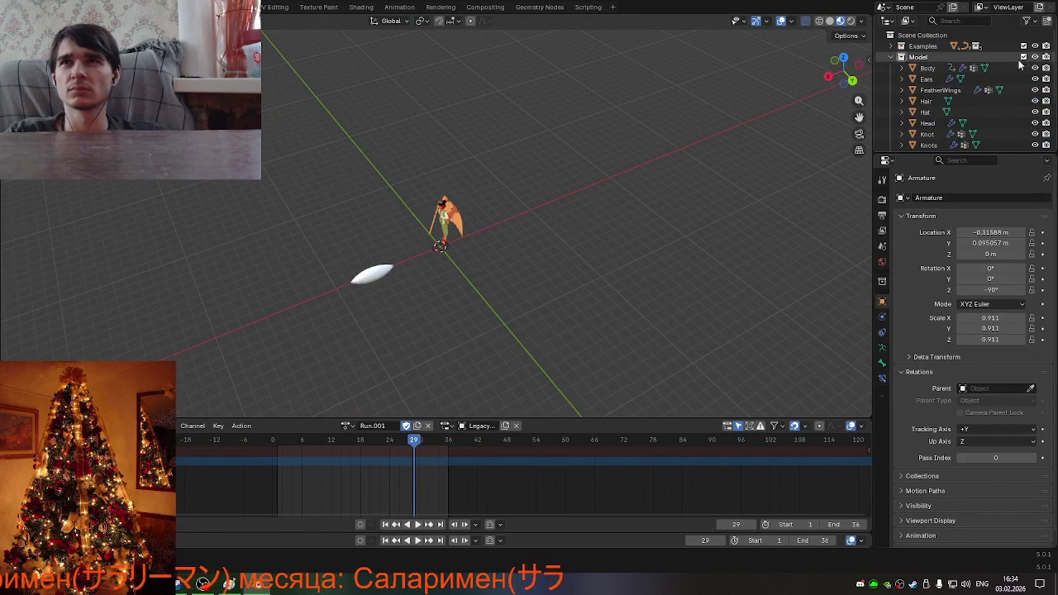
Hide the Model collection in KappaBoss.blend, save it, and reopen Enviroment.blend.
left_click(892, 57)
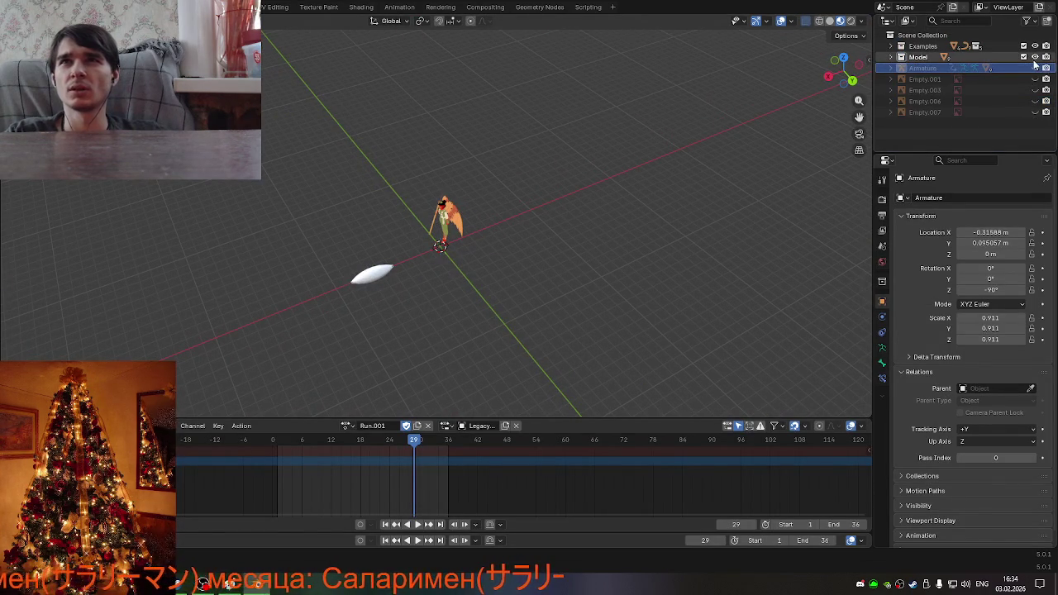
left_click(1035, 56)
left_click(890, 47)
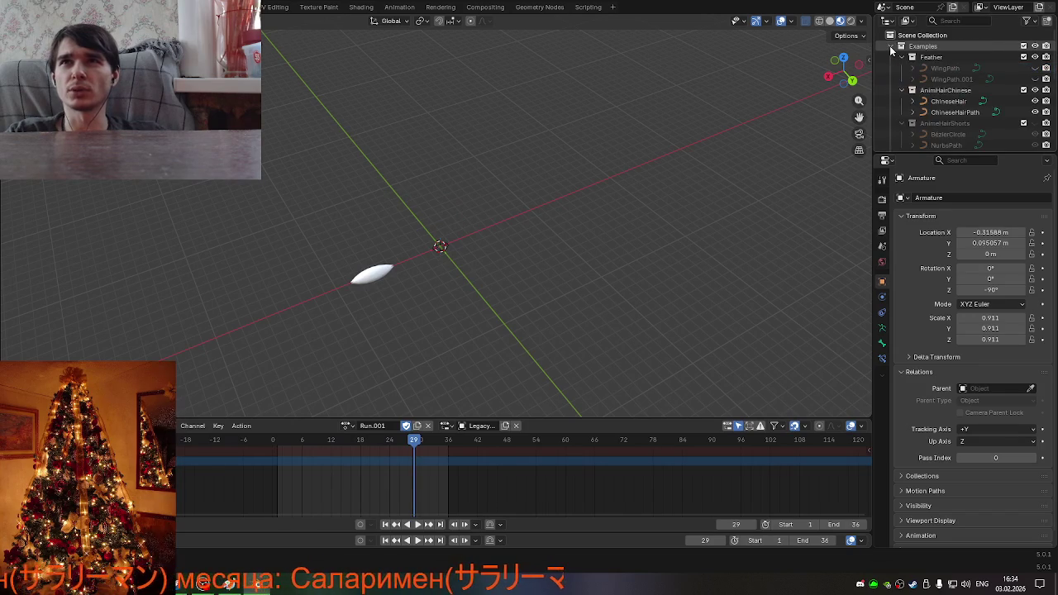
scroll(950, 115, "down", 5)
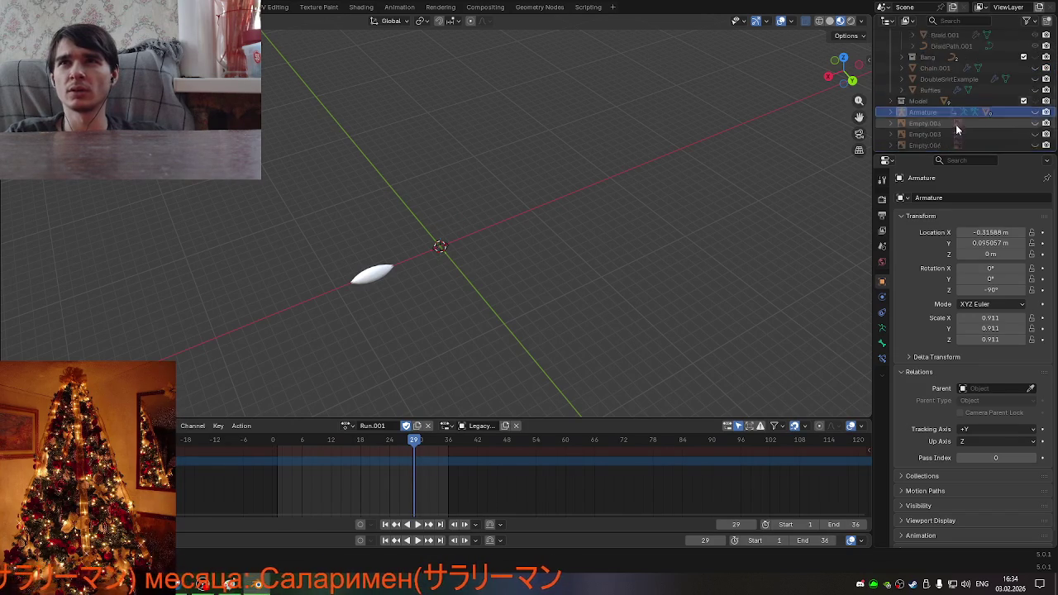
scroll(955, 124, "down", 5)
scroll(955, 124, "up", 10)
left_click(890, 46)
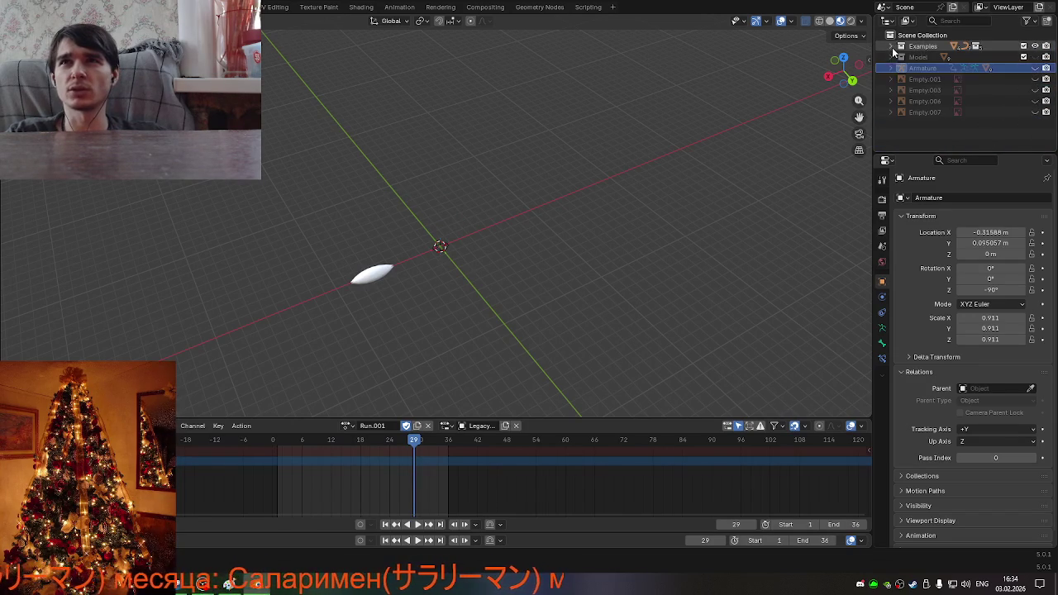
key("ctrl+s")
key("ctrl+s")
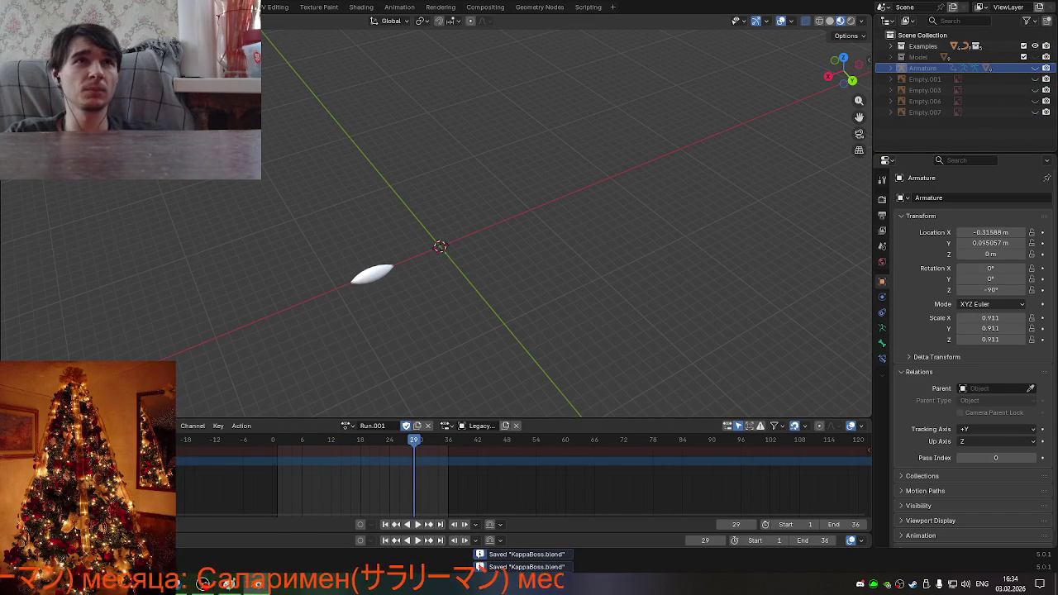
left_click(17, 7)
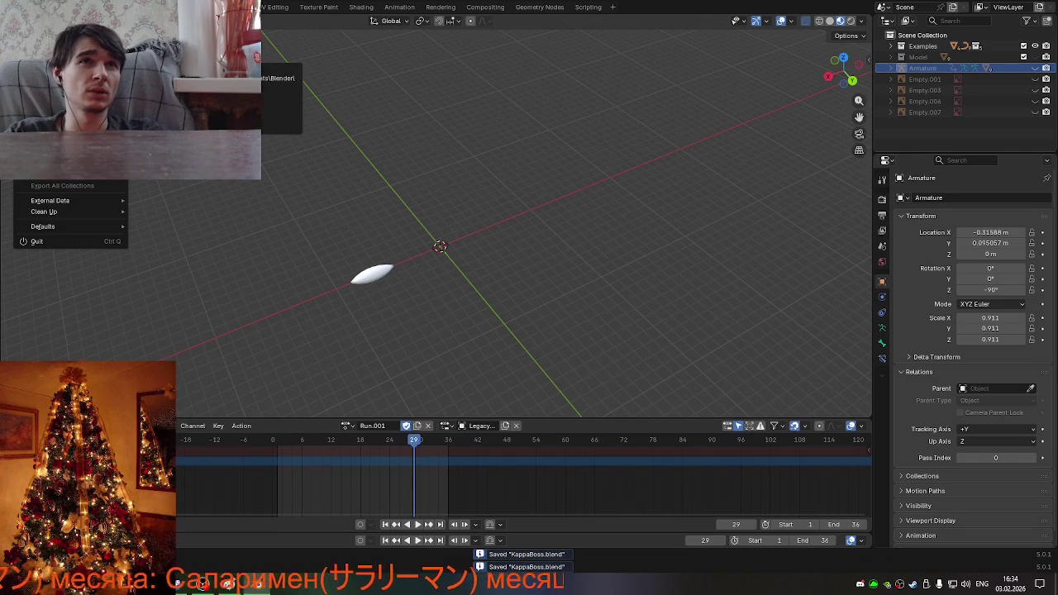
left_click(165, 50)
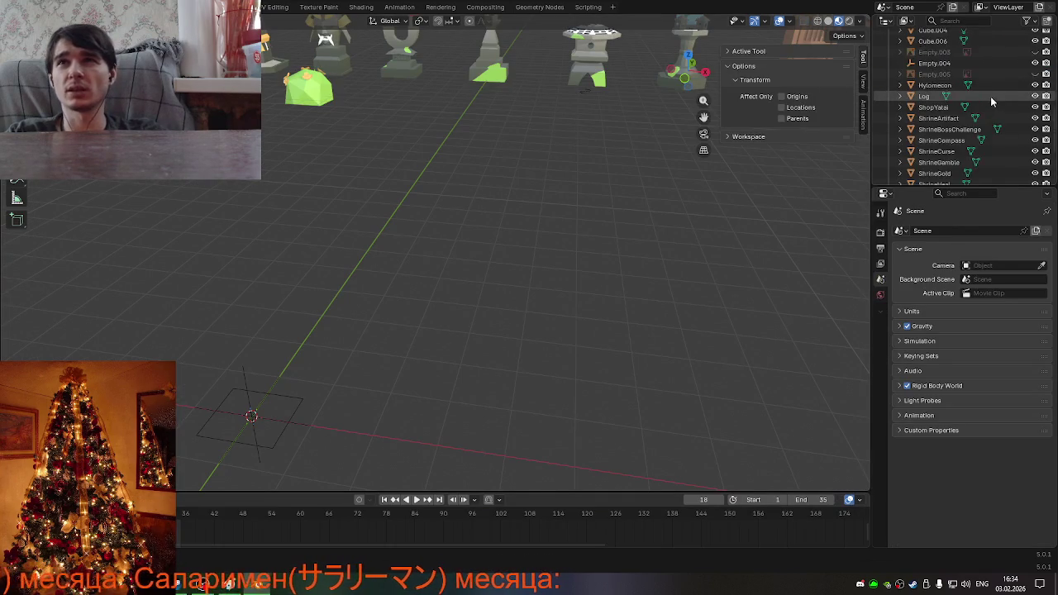
Copy the Tiles collection from Environment.blend and paste it into KappaBoss.blend.
scroll(990, 96, "up", 5)
scroll(990, 82, "up", 5)
left_click(961, 48)
key("ctrl+c")
key("ctrl+c")
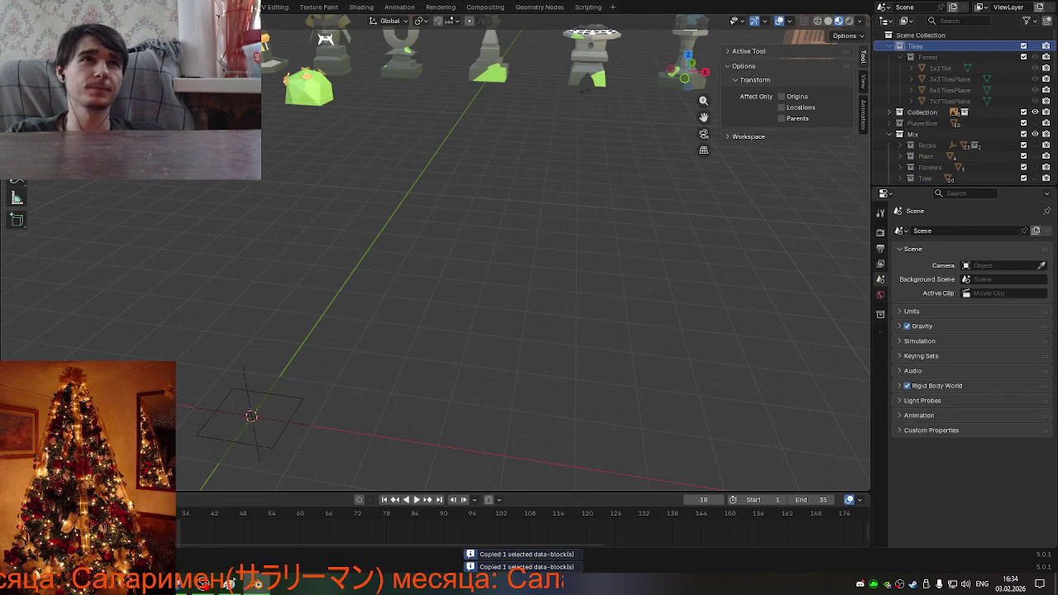
left_click(25, 7)
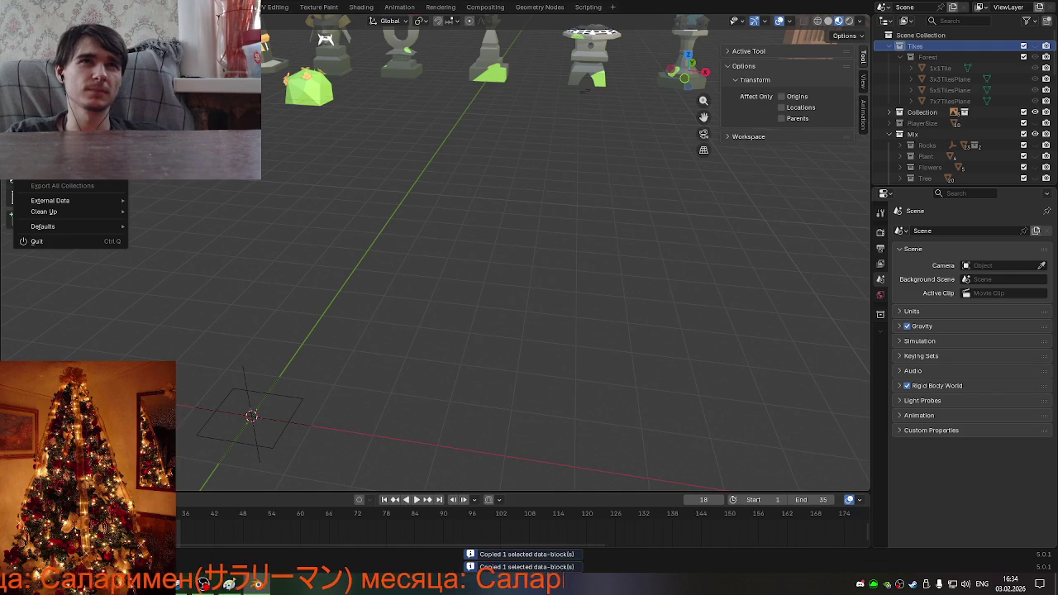
key("ctrl+q")
left_click(540, 297)
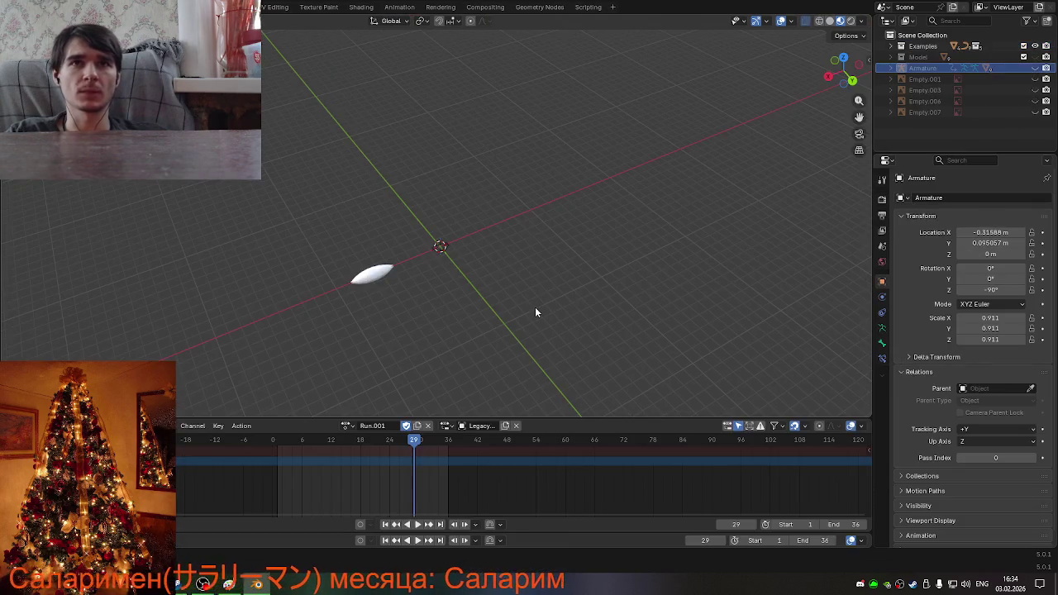
key("ctrl+v")
key("ctrl+v")
Hide the 7x7 and 5x5 tile planes and save KappaBoss.blend.
mouse_move(486, 281)
middle_mouse_down()
mouse_move(407, 289)
mouse_move(427, 297)
middle_mouse_up()
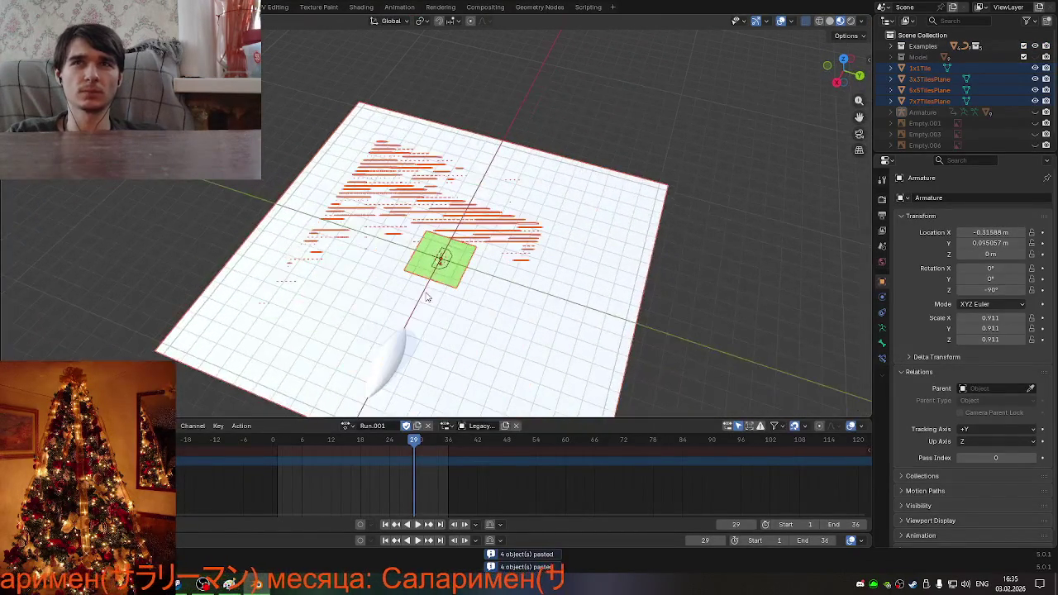
left_click(769, 253)
middle_click_drag(769, 253, 709, 218)
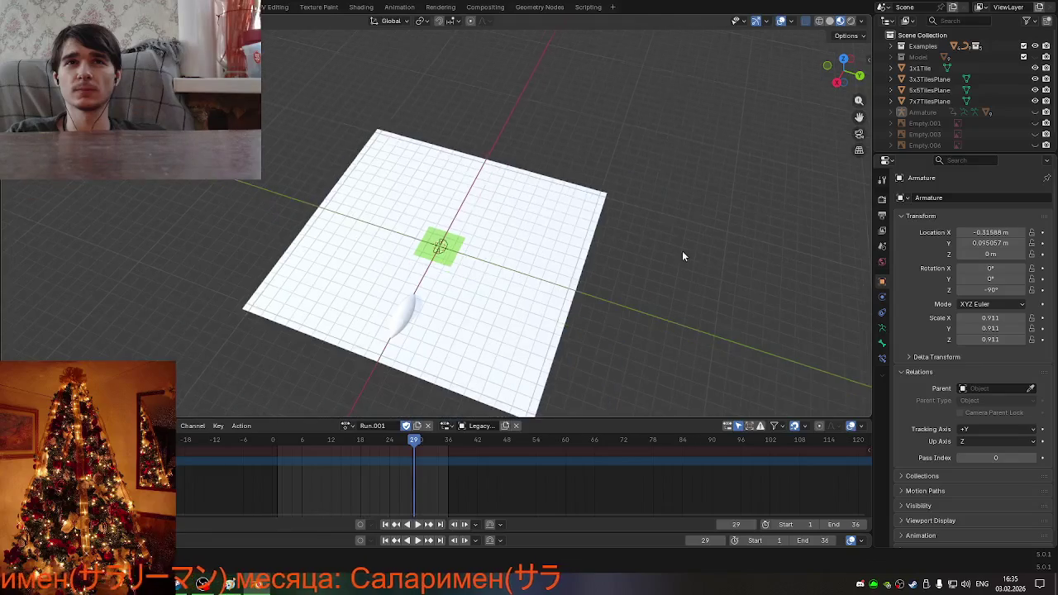
left_click(1034, 101)
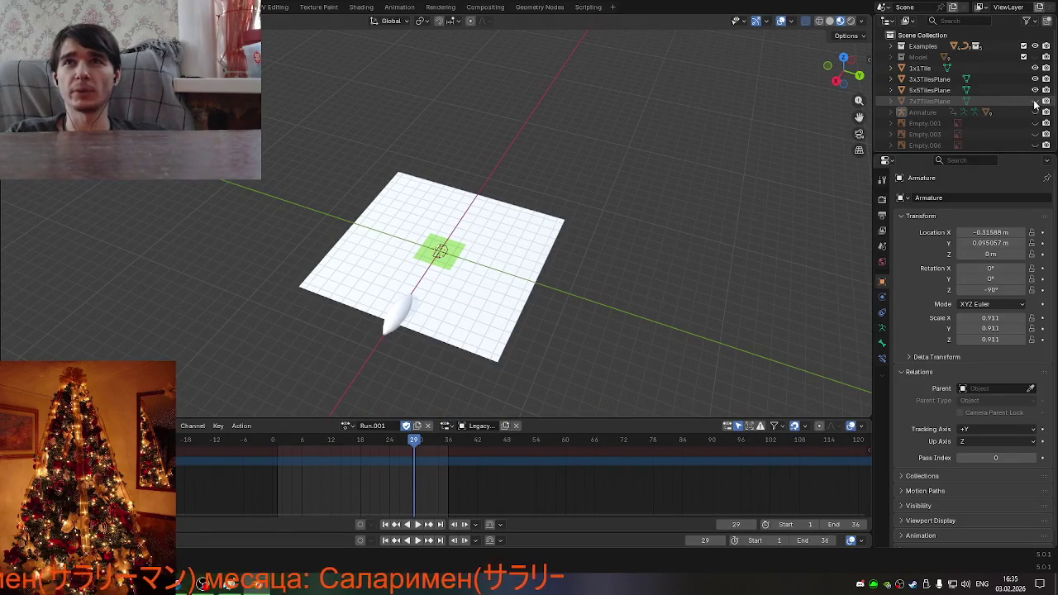
left_click(1035, 89)
mouse_move(578, 273)
middle_mouse_down()
mouse_move(525, 295)
mouse_move(489, 253)
mouse_move(534, 189)
mouse_move(548, 229)
mouse_move(614, 270)
mouse_move(531, 272)
mouse_move(493, 236)
mouse_move(517, 225)
mouse_move(494, 239)
mouse_move(518, 264)
middle_mouse_up()
key("ctrl+s")
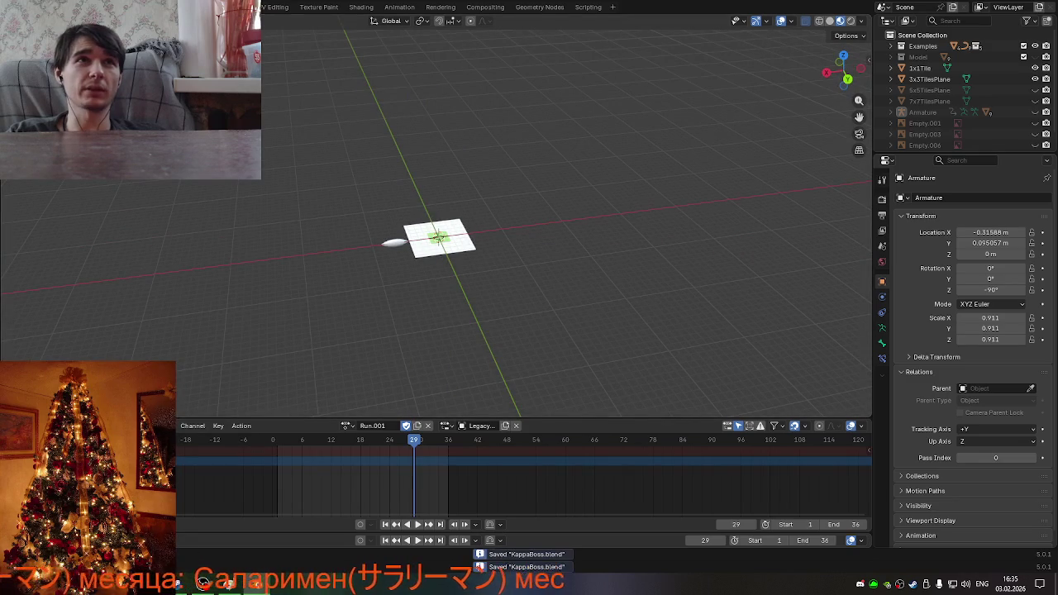
Collapse the Mix collection and copy the PlayerSize collection in Environment.blend.
left_click(25, 7)
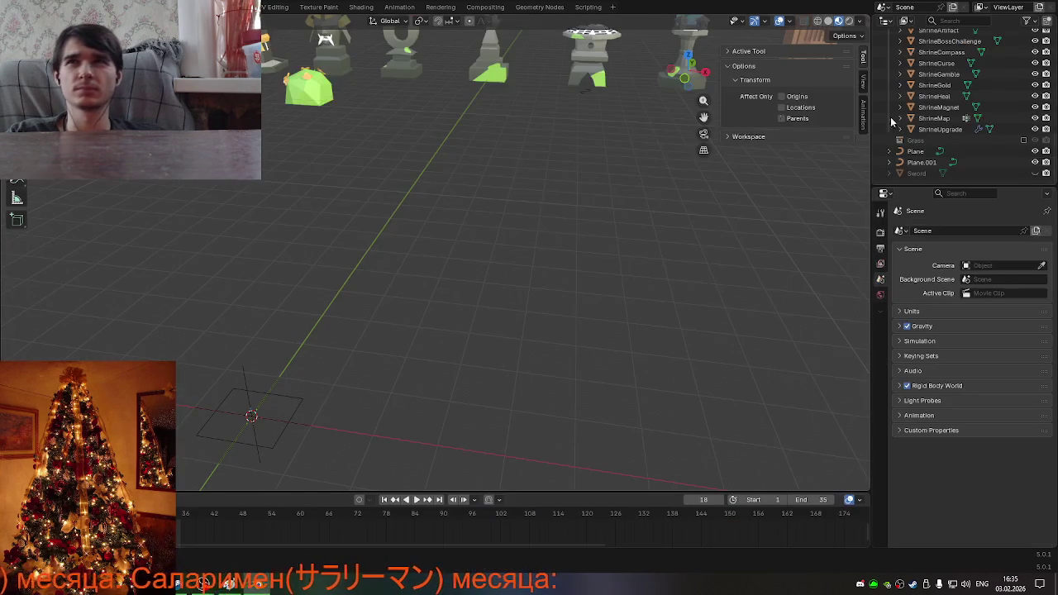
scroll(926, 129, "up", 4)
scroll(927, 128, "up", 2)
scroll(918, 136, "up", 3)
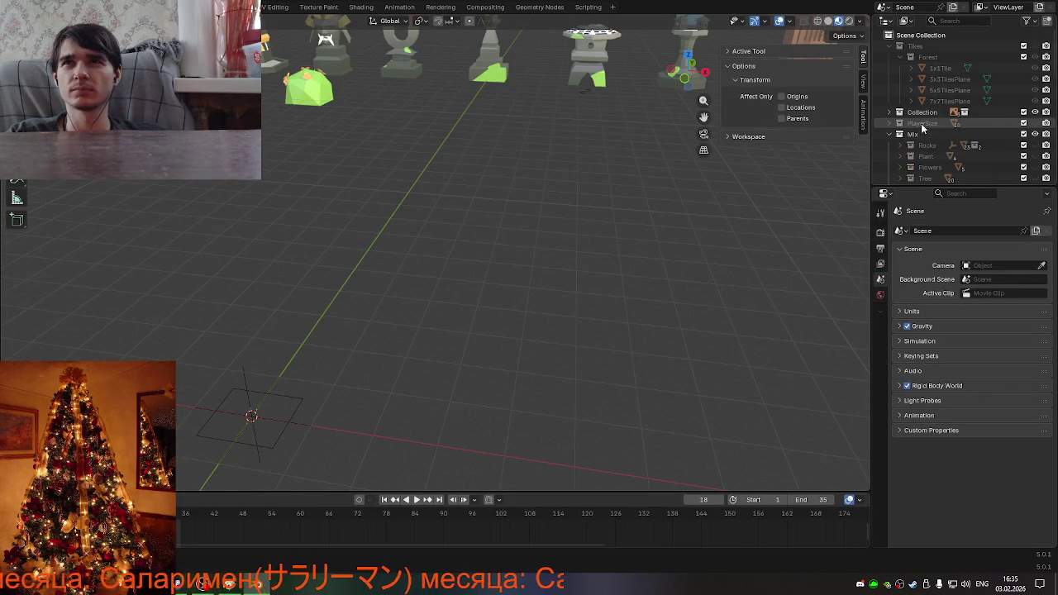
left_click(888, 134)
left_click(954, 124)
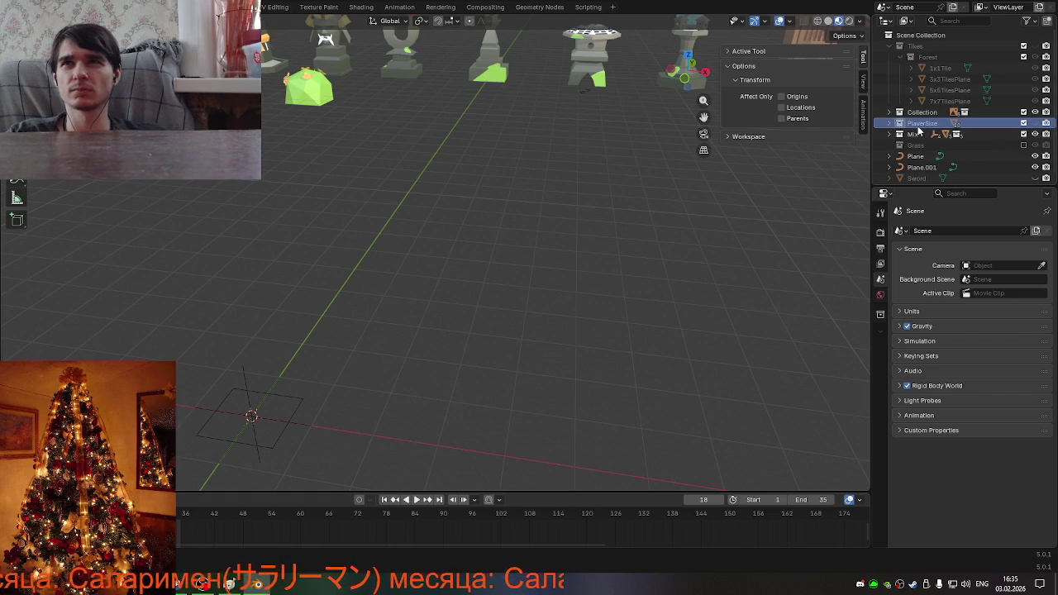
key("ctrl+c")
key("ctrl+c")
Return to KappaBoss.blend without saving Environment and paste the character objects.
left_click(29, 7)
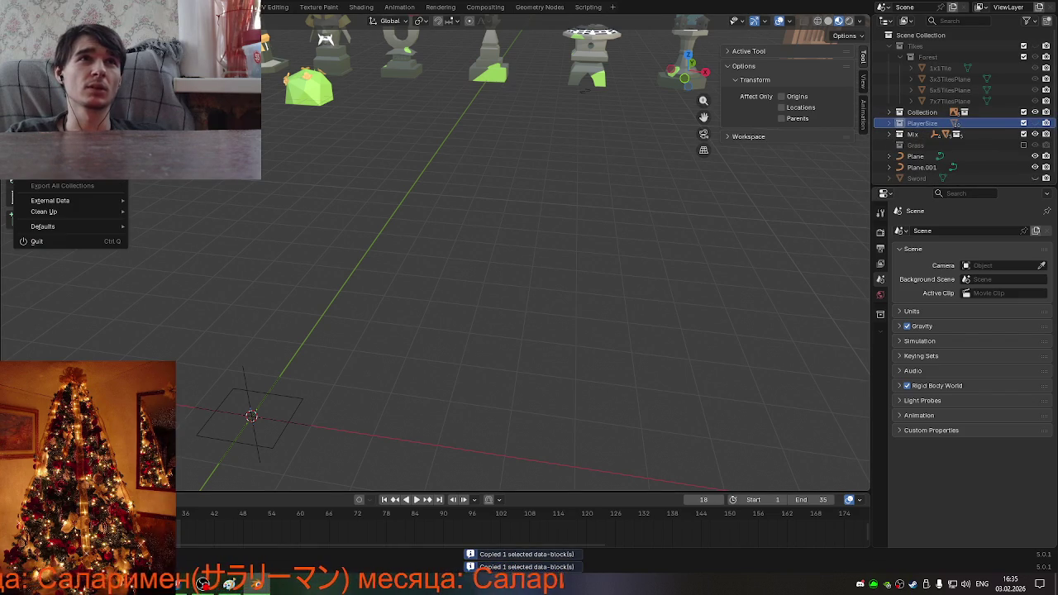
left_click(36, 240)
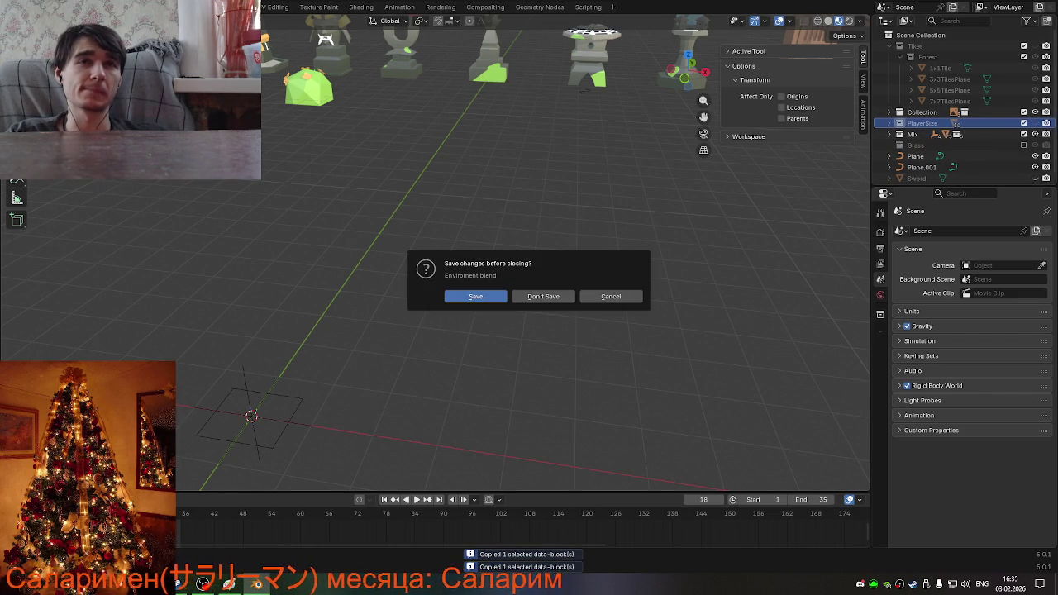
left_click(562, 296)
left_click(29, 7)
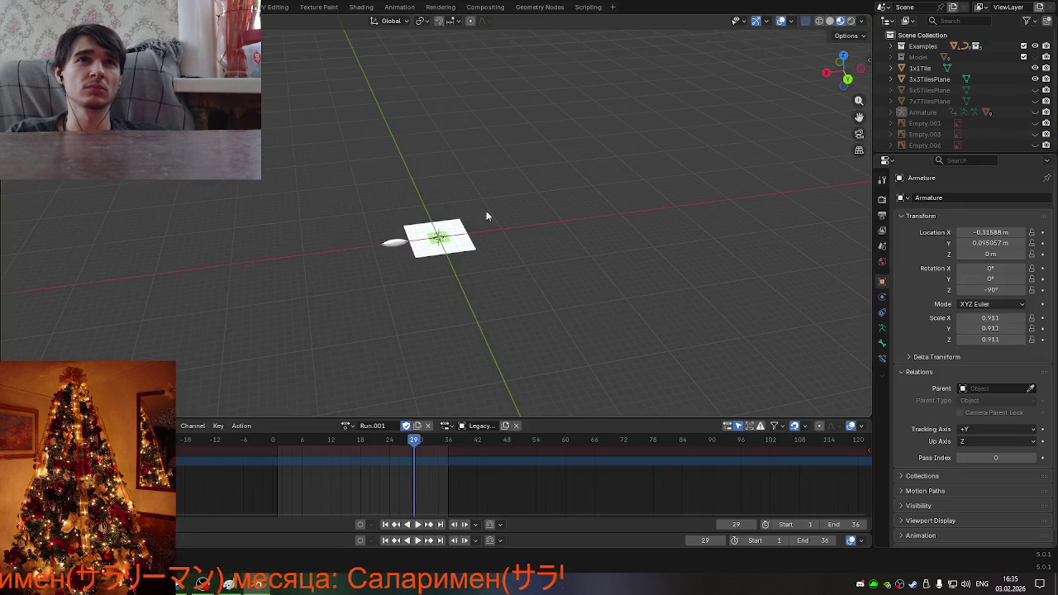
key("ctrl+v")
Orbit and zoom around the tile to check where the pasted character sits.
middle_click_drag(562, 278, 637, 260)
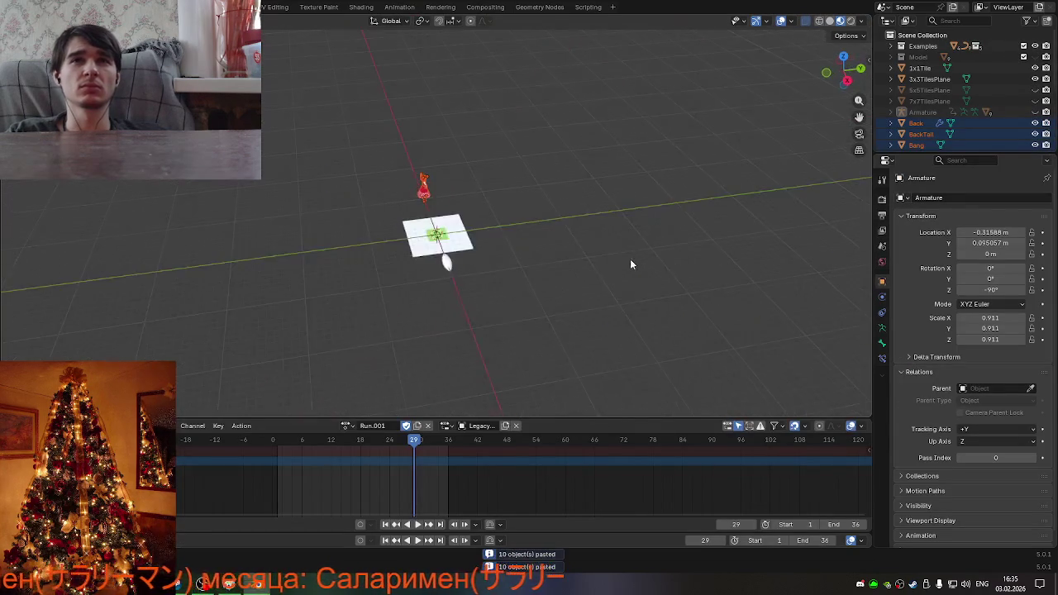
scroll(477, 250, "up", 3)
scroll(508, 243, "up", 3)
mouse_move(507, 243)
middle_mouse_down()
mouse_move(593, 227)
mouse_move(529, 298)
middle_mouse_up()
scroll(593, 220, "down", 3)
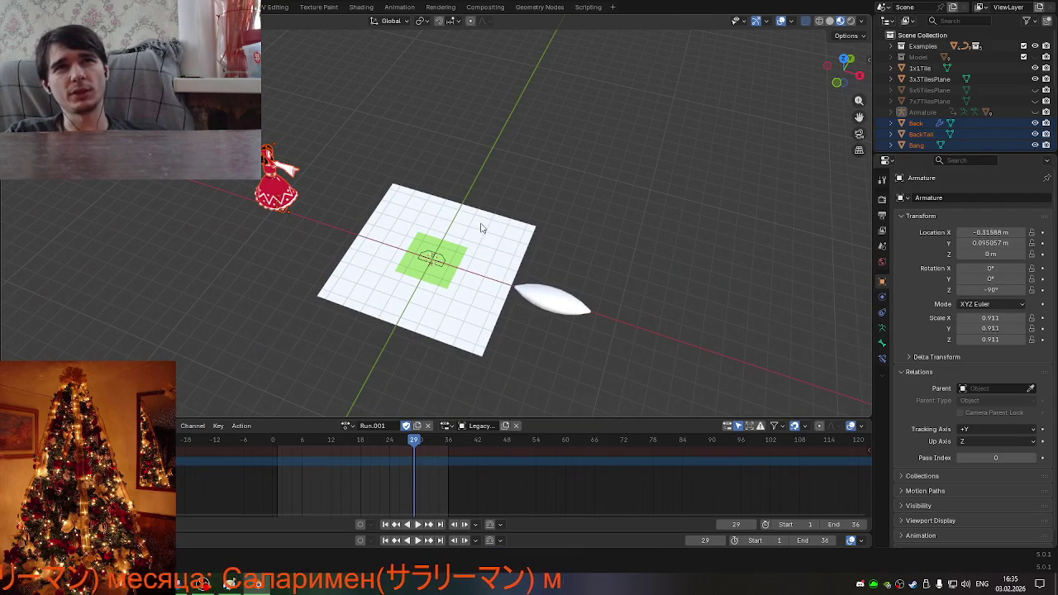
scroll(485, 229, "down", 3)
mouse_move(484, 230)
middle_mouse_down()
mouse_move(468, 260)
mouse_move(489, 297)
middle_mouse_up()
scroll(468, 260, "up", 3)
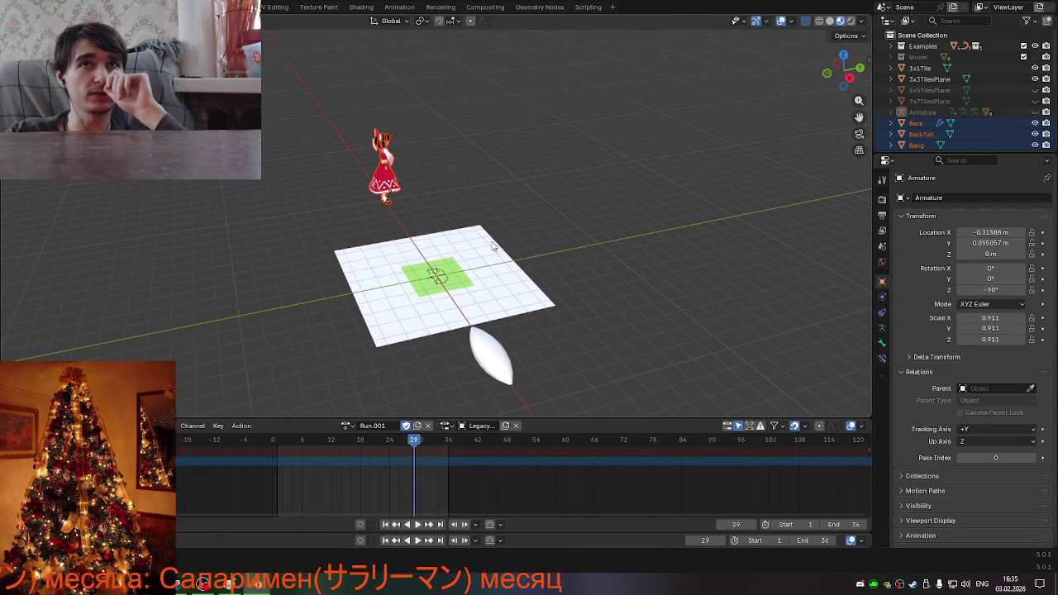
scroll(521, 191, "down", 2)
mouse_move(522, 191)
middle_mouse_down()
mouse_move(547, 244)
mouse_move(583, 243)
middle_mouse_up()
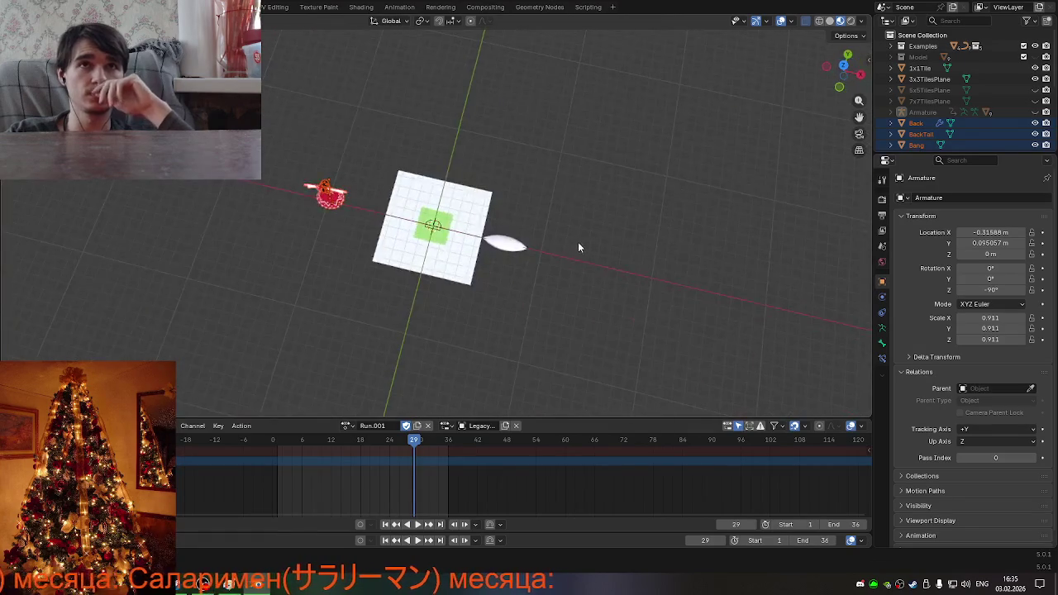
scroll(550, 246, "down", 3)
scroll(529, 242, "up", 2)
scroll(489, 234, "up", 2)
scroll(486, 230, "down", 2)
scroll(483, 229, "down", 1)
scroll(479, 226, "down", 2)
scroll(478, 227, "up", 3)
mouse_move(477, 230)
middle_mouse_down()
mouse_move(455, 127)
mouse_move(474, 125)
mouse_move(474, 141)
middle_mouse_up()
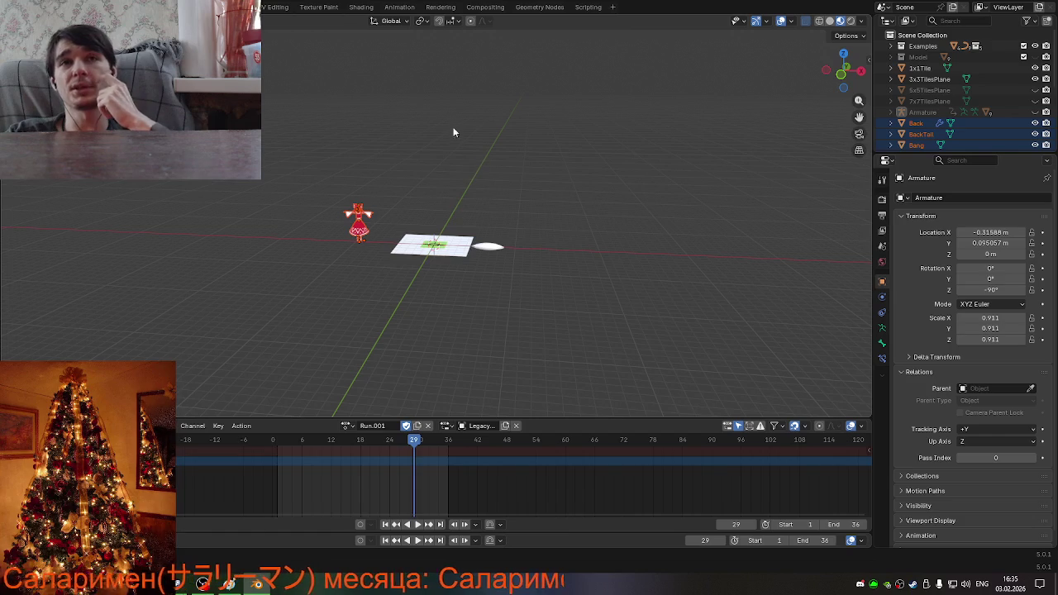
scroll(421, 280, "up", 2)
scroll(423, 306, "up", 2)
scroll(425, 330, "up", 2)
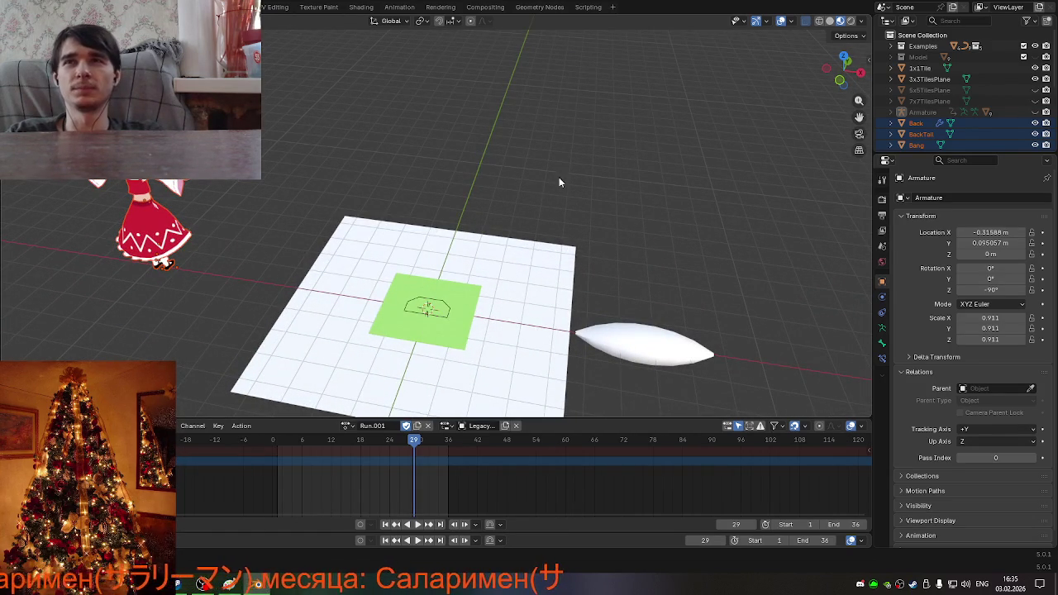
mouse_move(515, 197)
middle_mouse_down()
mouse_move(377, 267)
mouse_move(450, 256)
mouse_move(449, 243)
middle_mouse_up()
left_click(433, 252)
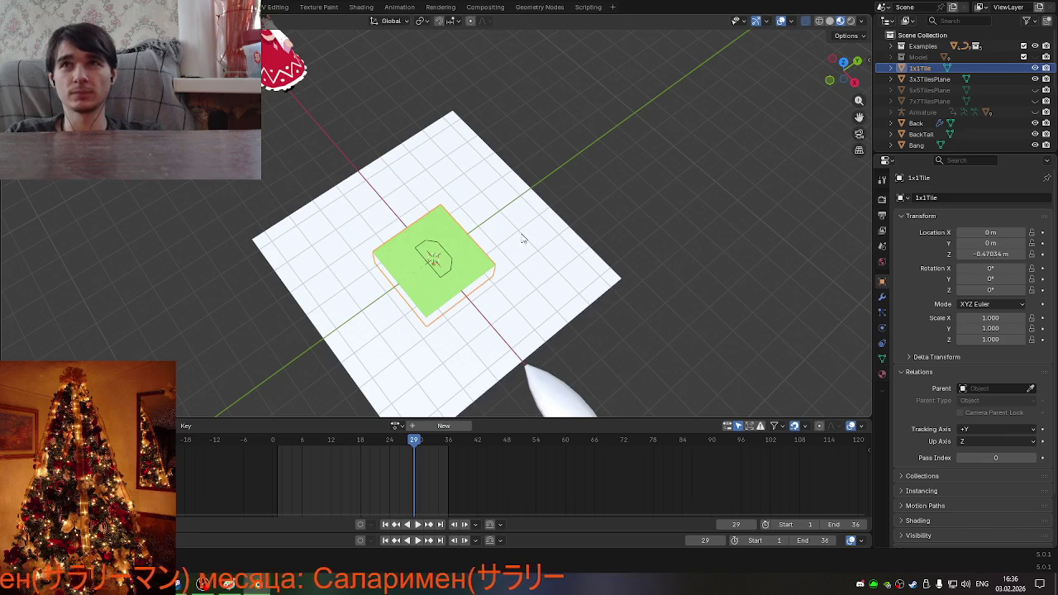
left_click(1034, 67)
middle_click_drag(490, 245, 533, 204)
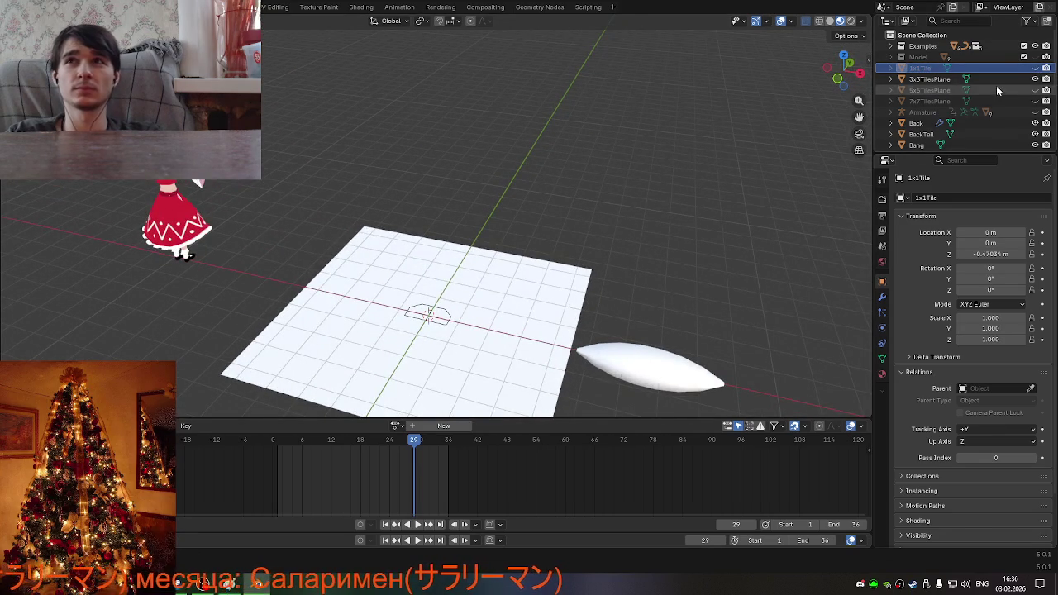
left_click(1035, 68)
middle_click_drag(566, 259, 589, 306)
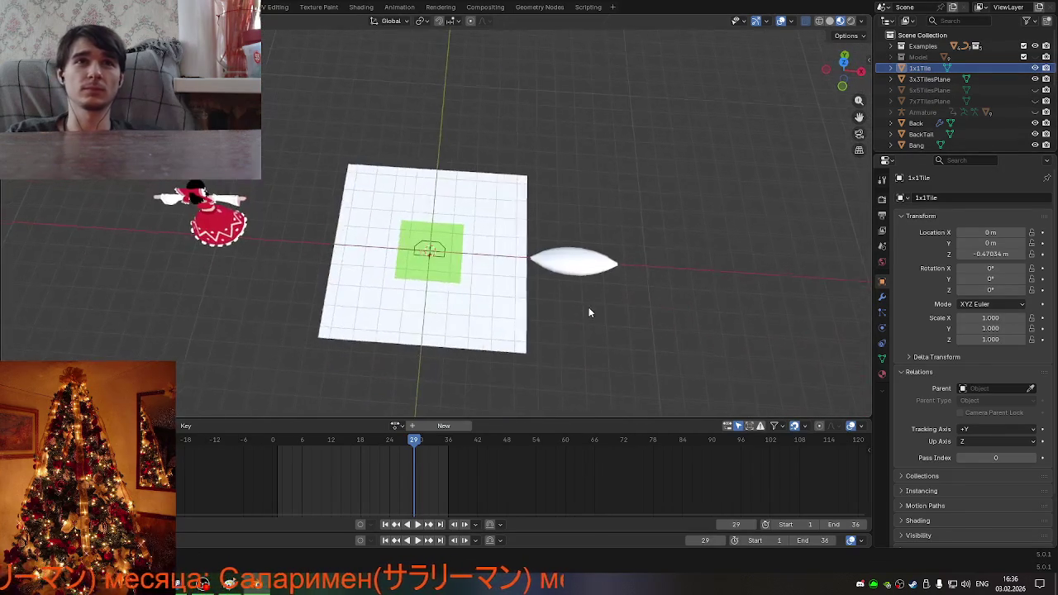
left_click(223, 235)
key("g")
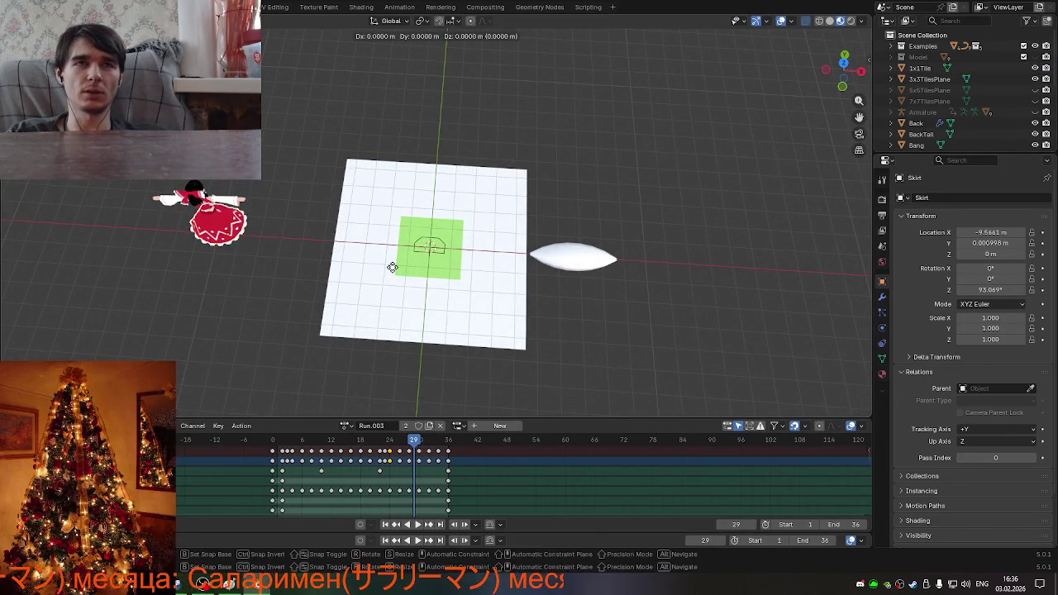
key("x")
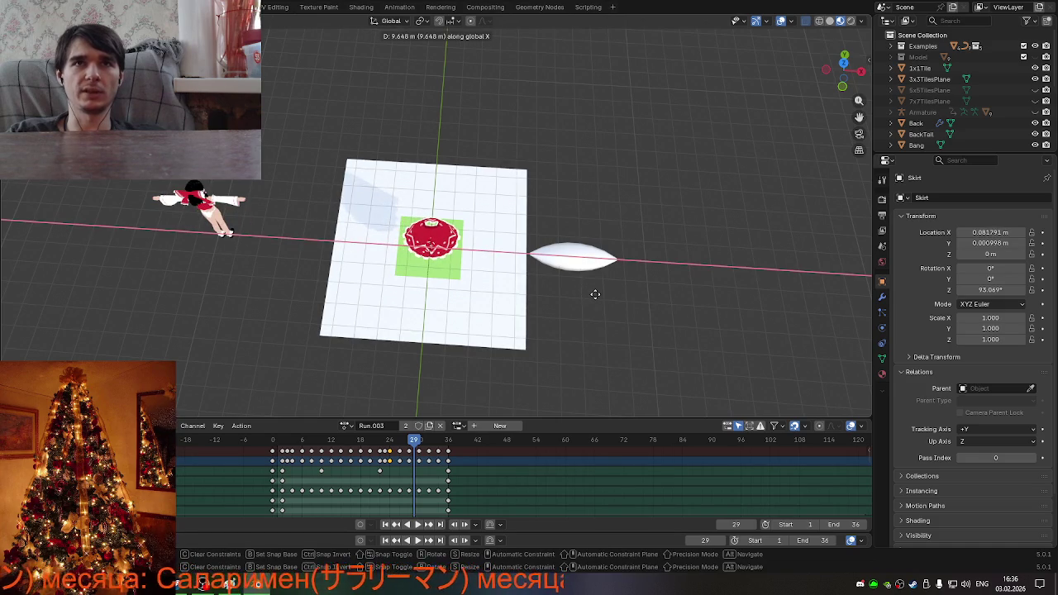
key("Escape")
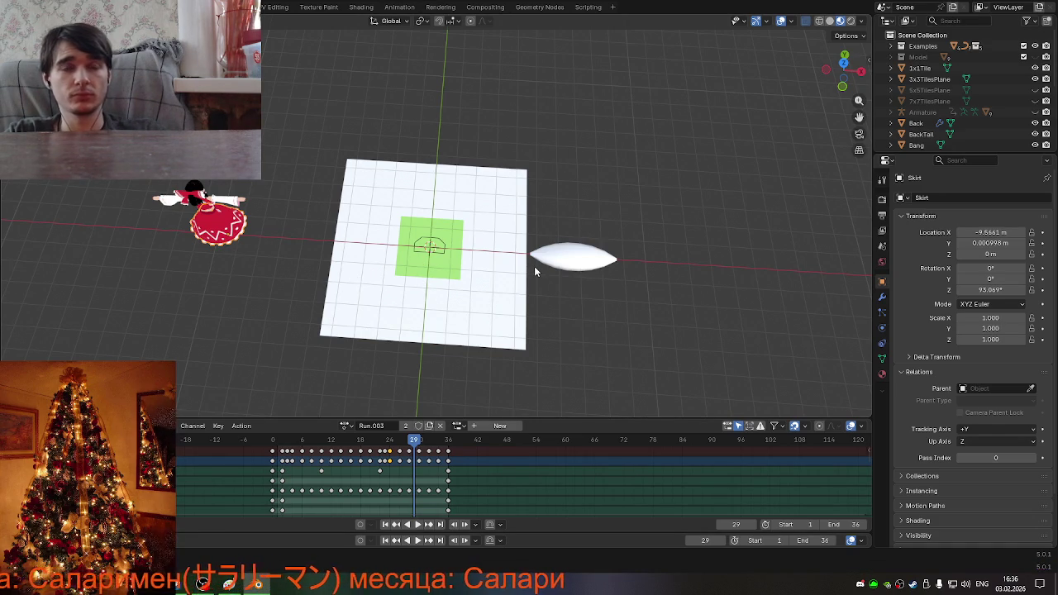
mouse_move(534, 270)
middle_mouse_down()
mouse_move(444, 191)
mouse_move(577, 164)
mouse_move(463, 197)
middle_mouse_up()
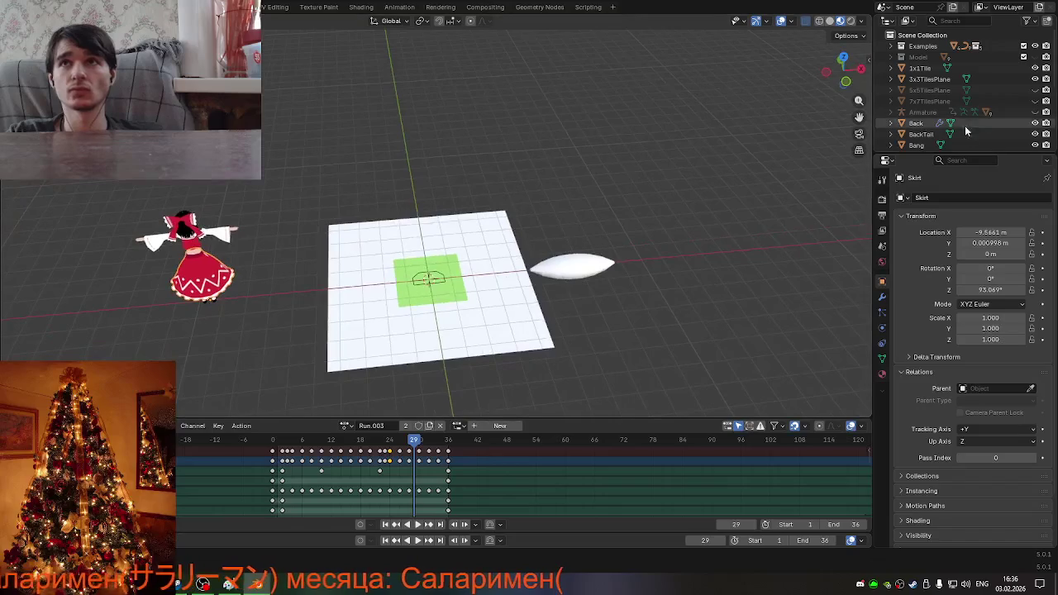
scroll(959, 111, "down", 5)
scroll(959, 111, "up", 5)
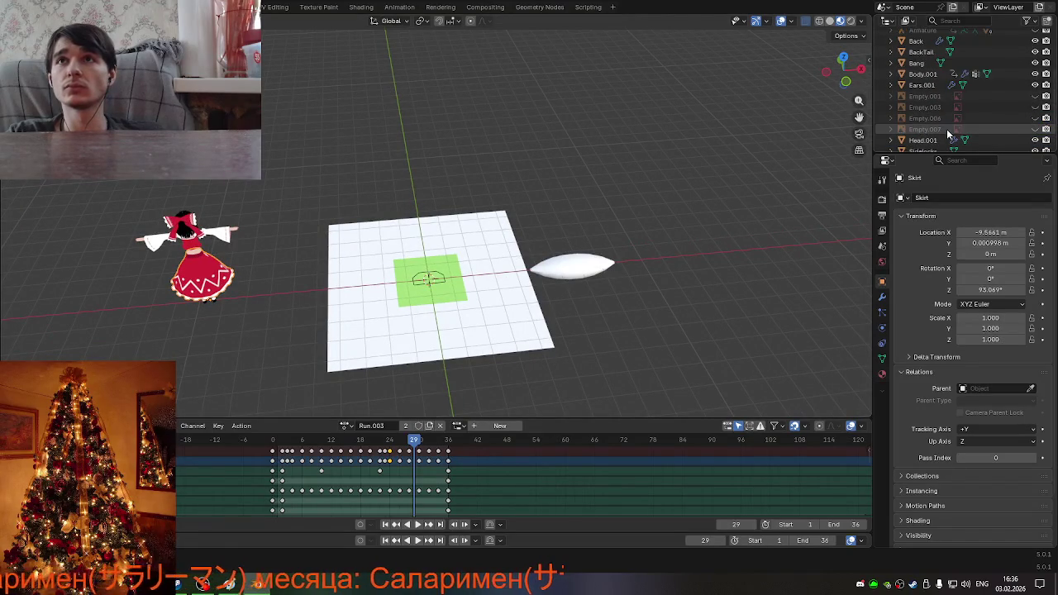
scroll(948, 132, "up", 2)
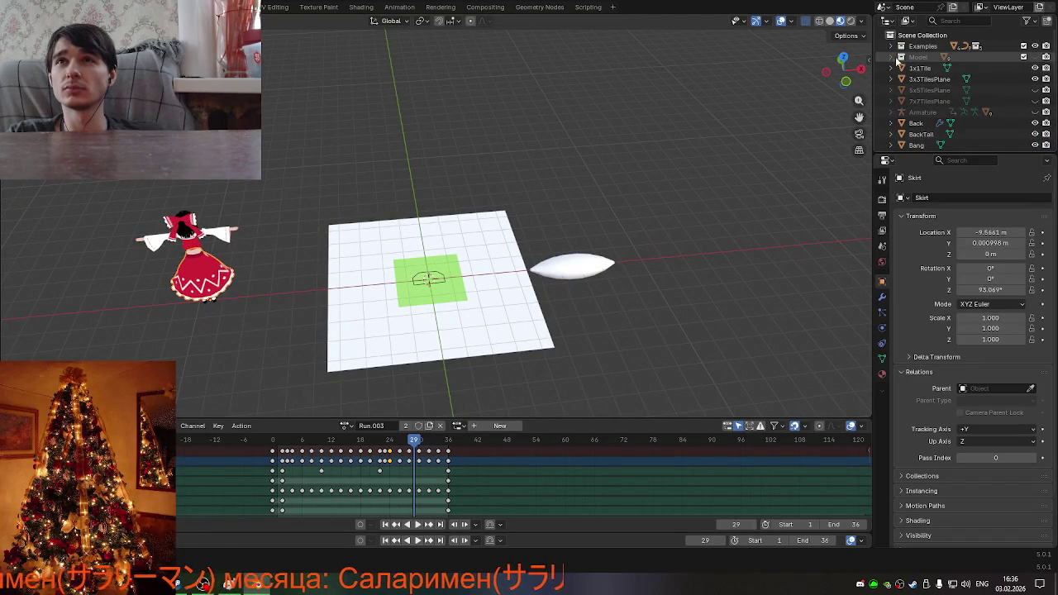
Show the Model collection's winged character, orbit around it, and select the white oval object.
left_click(1034, 58)
mouse_move(678, 173)
middle_mouse_down()
mouse_move(378, 157)
mouse_move(411, 153)
mouse_move(507, 205)
middle_mouse_up()
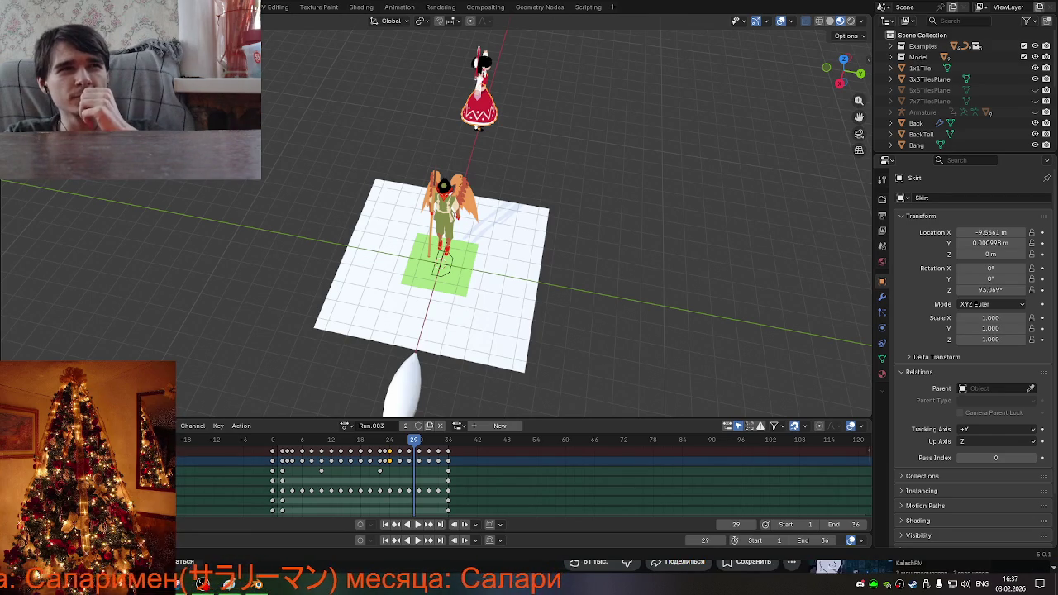
mouse_move(555, 314)
middle_mouse_down()
mouse_move(245, 257)
mouse_move(295, 262)
mouse_move(245, 278)
mouse_move(560, 372)
mouse_move(601, 332)
mouse_move(604, 389)
mouse_move(644, 348)
middle_mouse_up()
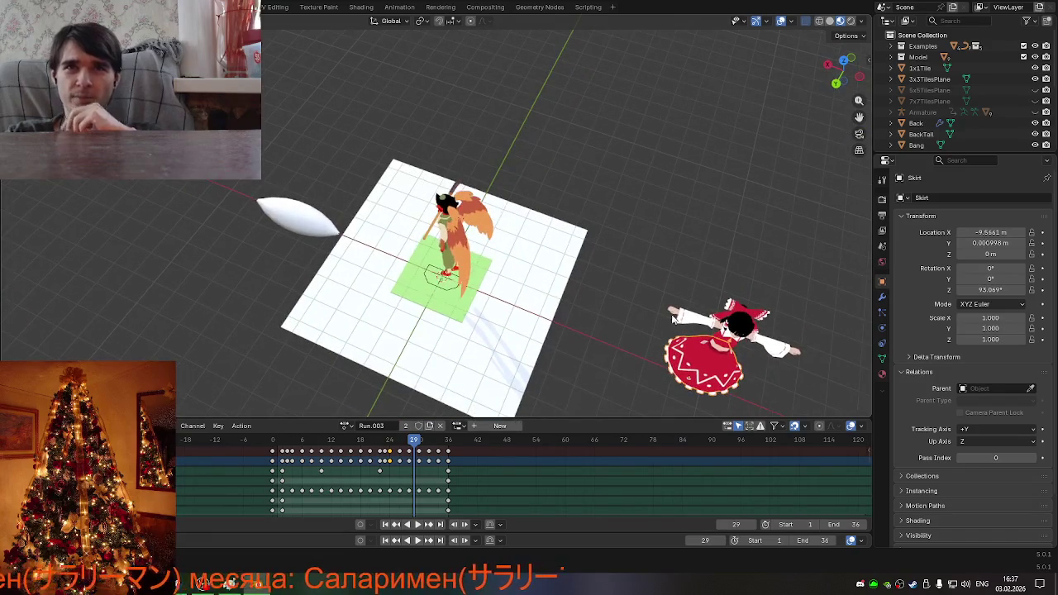
scroll(499, 228, "down", 3, "shift")
scroll(499, 227, "up", 5)
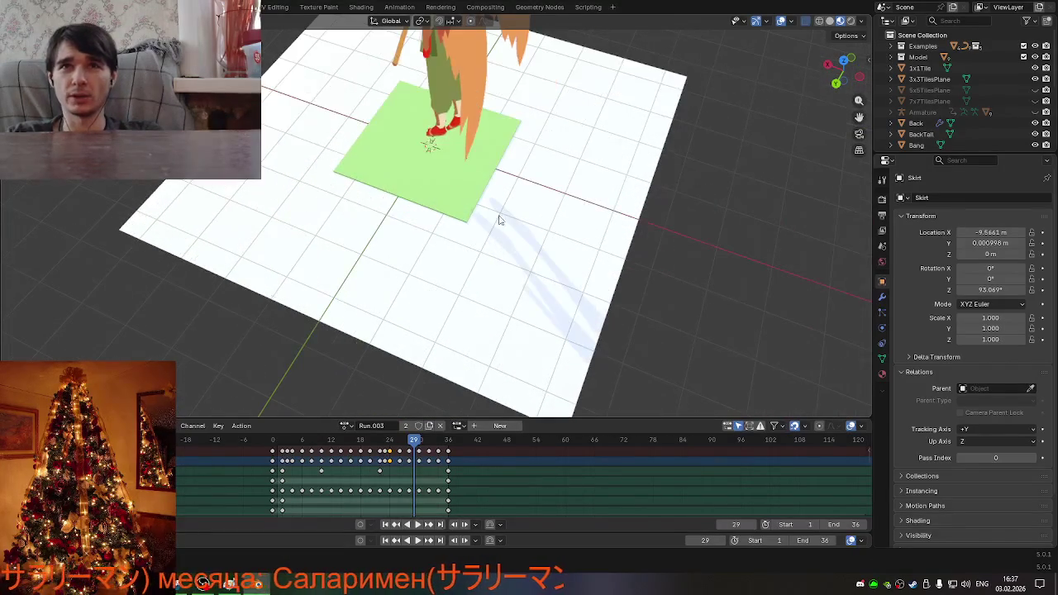
scroll(566, 362, "down", 4)
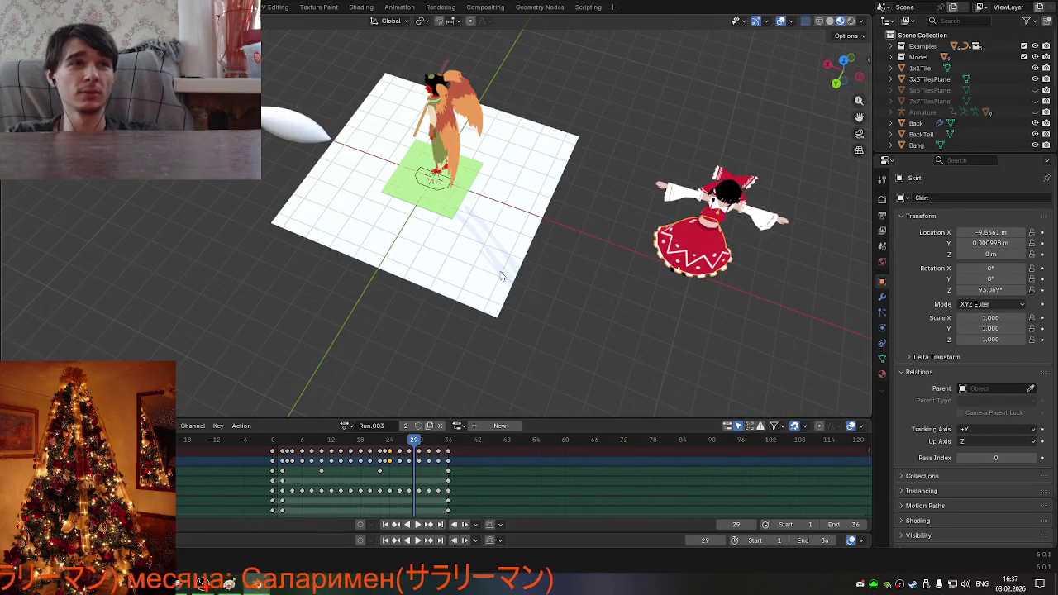
mouse_move(492, 280)
middle_mouse_down()
mouse_move(468, 279)
mouse_move(463, 256)
mouse_move(367, 226)
mouse_move(268, 243)
middle_mouse_up()
left_click(736, 314)
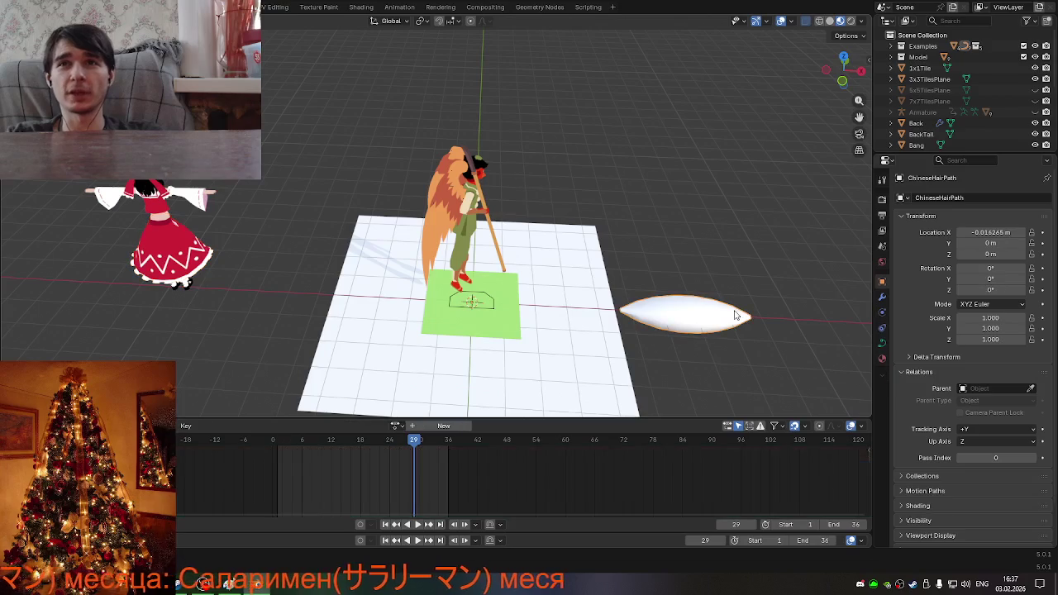
Locate the selected ChineseHairPath in the Outliner and orbit to inspect the character.
scroll(970, 114, "down", 1)
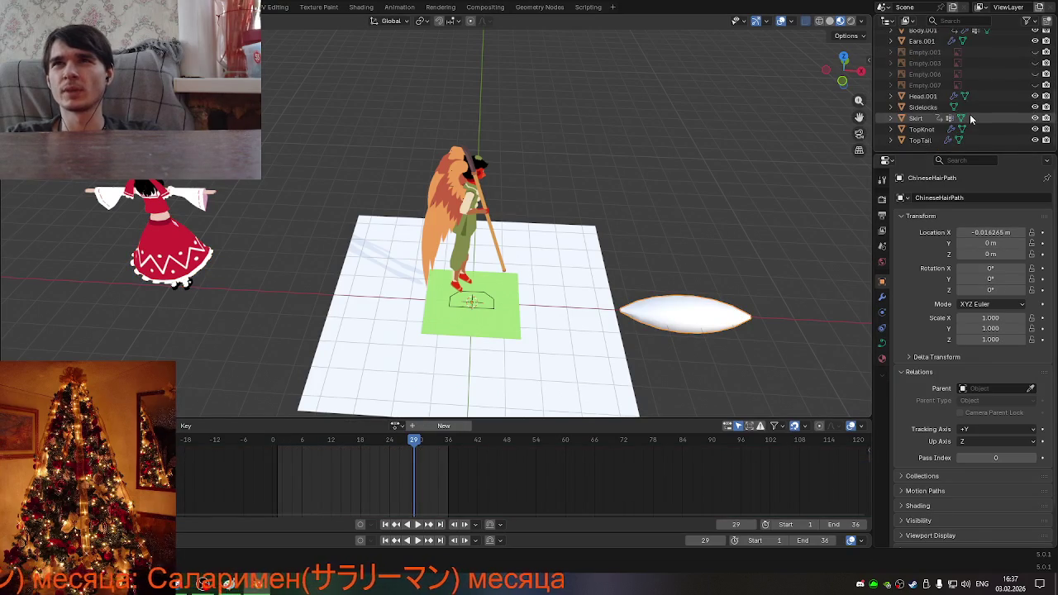
key("period")
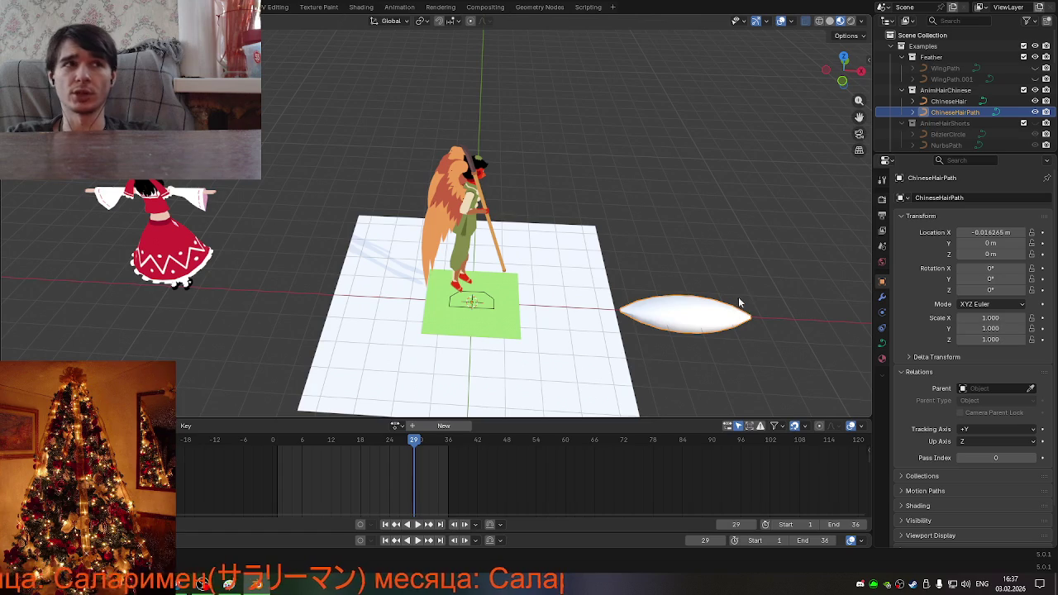
scroll(726, 290, "down", 3)
mouse_move(680, 279)
middle_mouse_down()
mouse_move(603, 212)
mouse_move(542, 272)
middle_mouse_up()
scroll(541, 272, "up", 3)
right_click(675, 319)
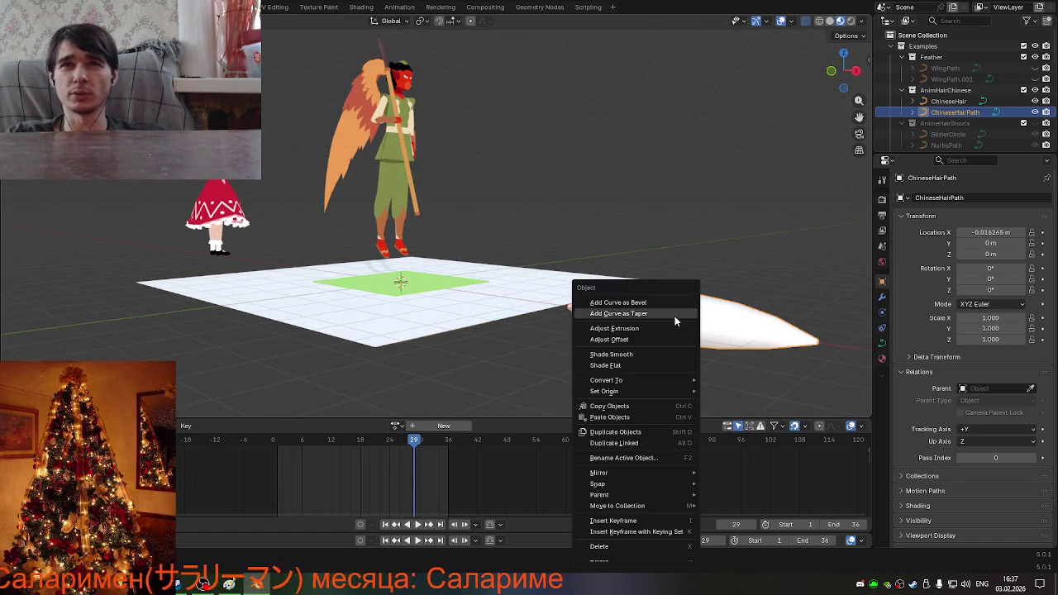
mouse_move(611, 380)
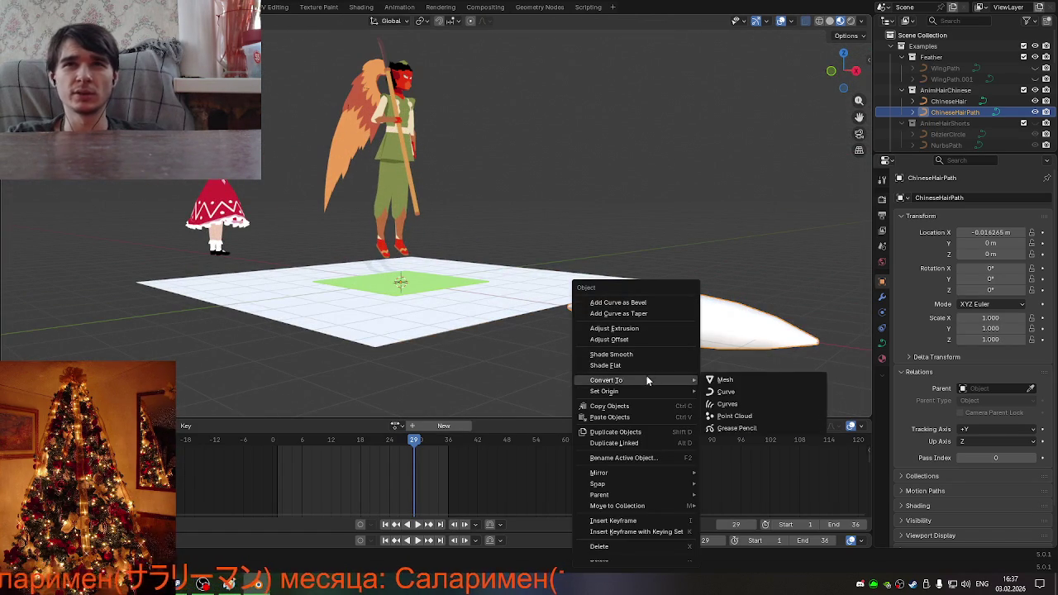
mouse_move(647, 367)
middle_mouse_down()
mouse_move(744, 385)
mouse_move(740, 371)
mouse_move(791, 340)
middle_mouse_up()
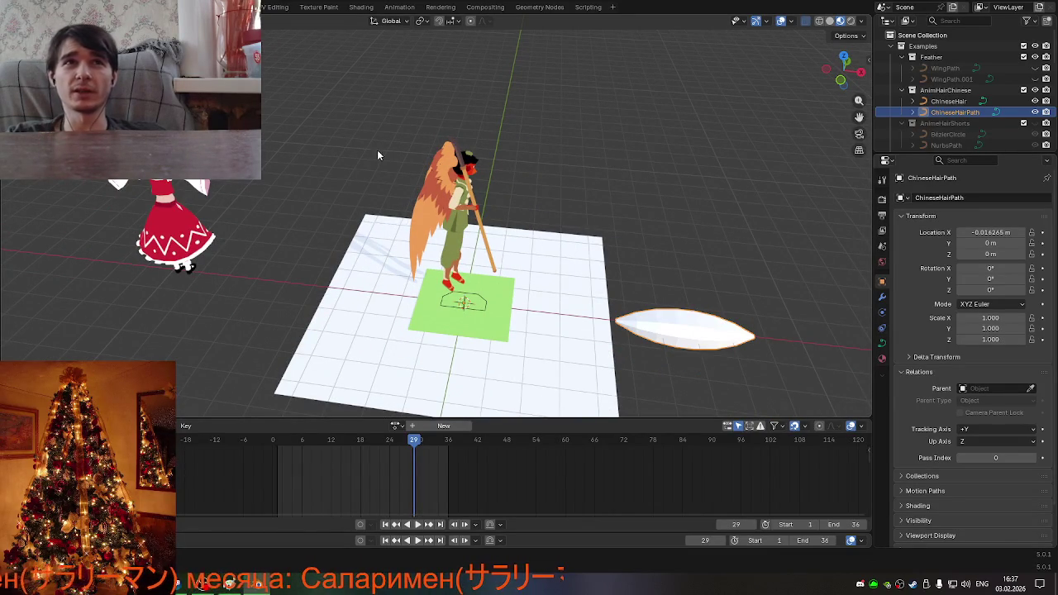
scroll(380, 148, "up", 2)
scroll(500, 76, "up", 3)
scroll(517, 125, "up", 2)
mouse_move(518, 125)
middle_mouse_down()
mouse_move(452, 233)
mouse_move(516, 207)
mouse_move(561, 170)
middle_mouse_up()
scroll(516, 207, "down", 3)
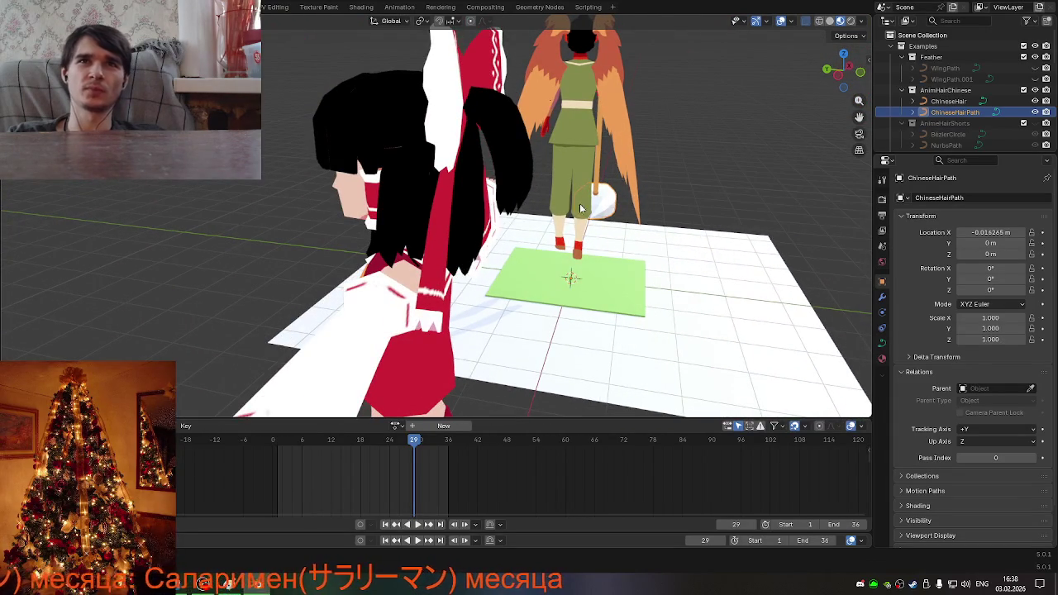
scroll(660, 207, "down", 5)
middle_click_drag(647, 209, 554, 238)
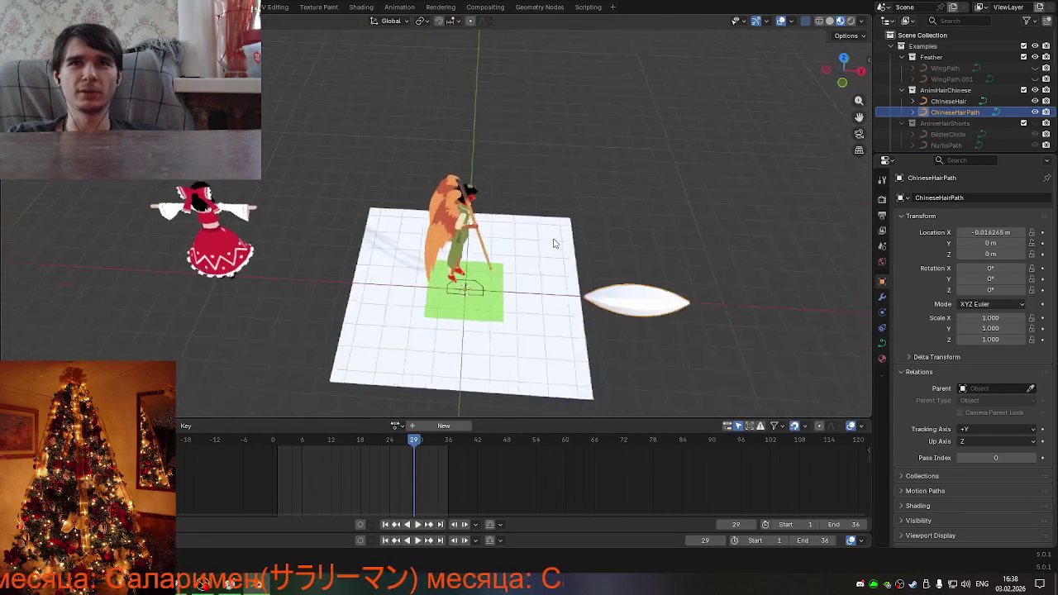
Hide the AnimHairChinese hair objects and save KappaBoss.blend.
left_click(1034, 91)
middle_click_drag(790, 296, 706, 296)
key("ctrl+s")
scroll(531, 254, "up", 2)
scroll(531, 255, "up", 2)
mouse_move(532, 254)
middle_mouse_down()
mouse_move(484, 279)
mouse_move(451, 267)
middle_mouse_up()
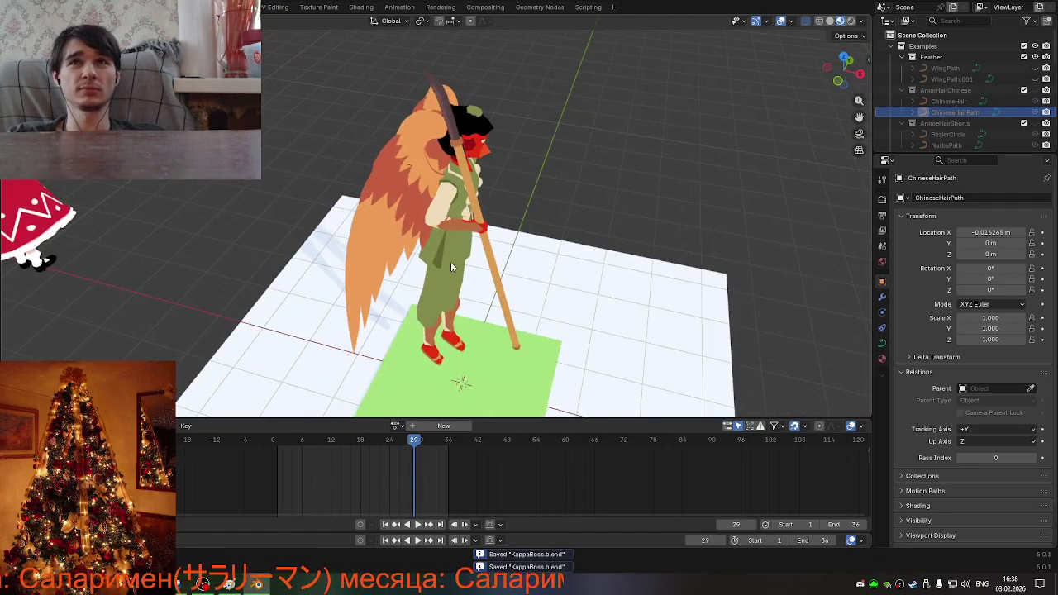
scroll(678, 155, "down", 4)
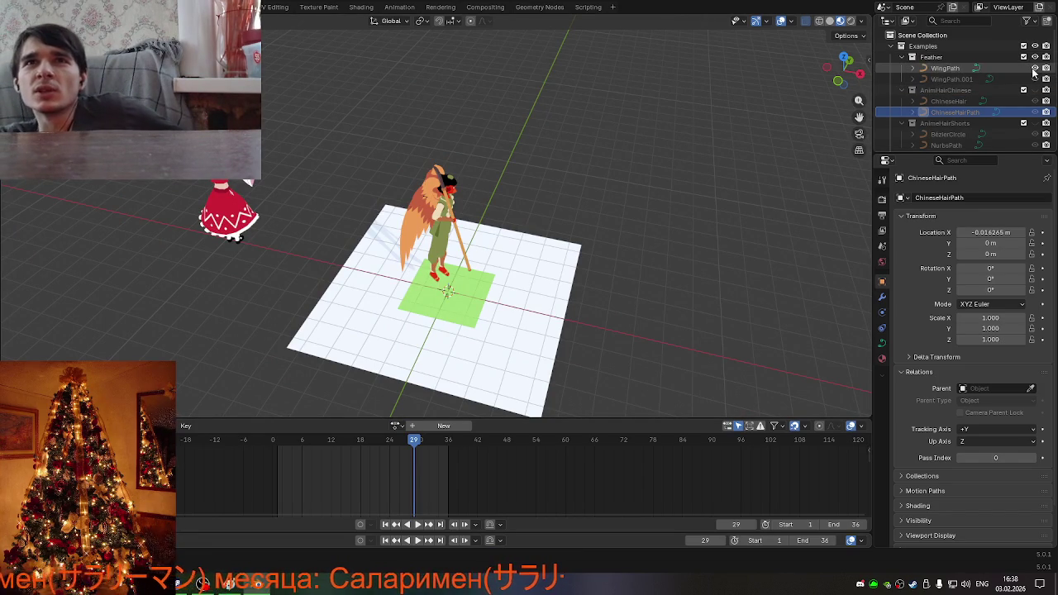
scroll(995, 94, "down", 2)
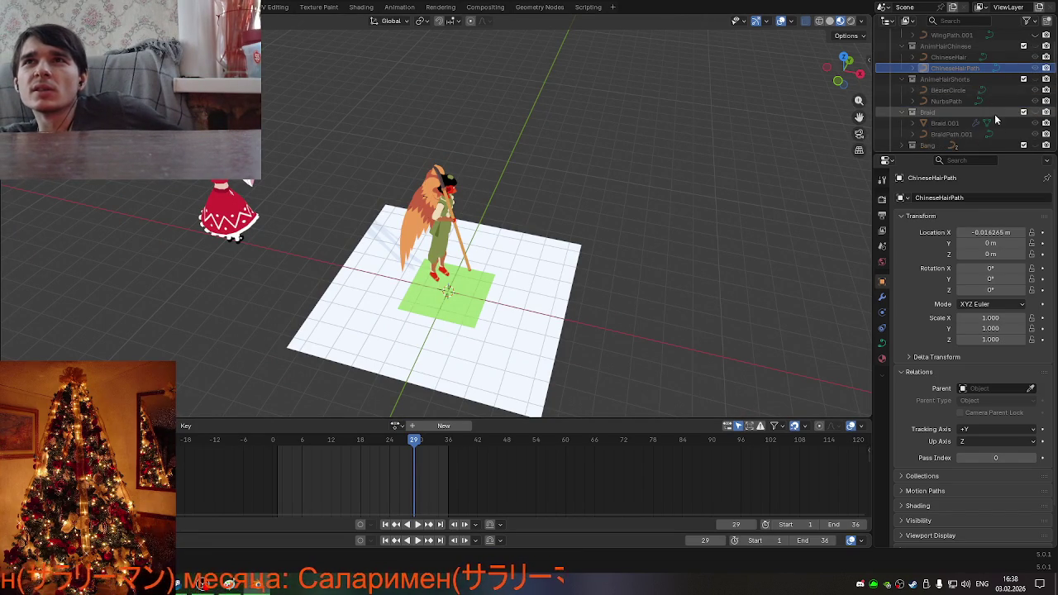
Preview the Braid example collection from several angles, then hide it again.
left_click(1034, 111)
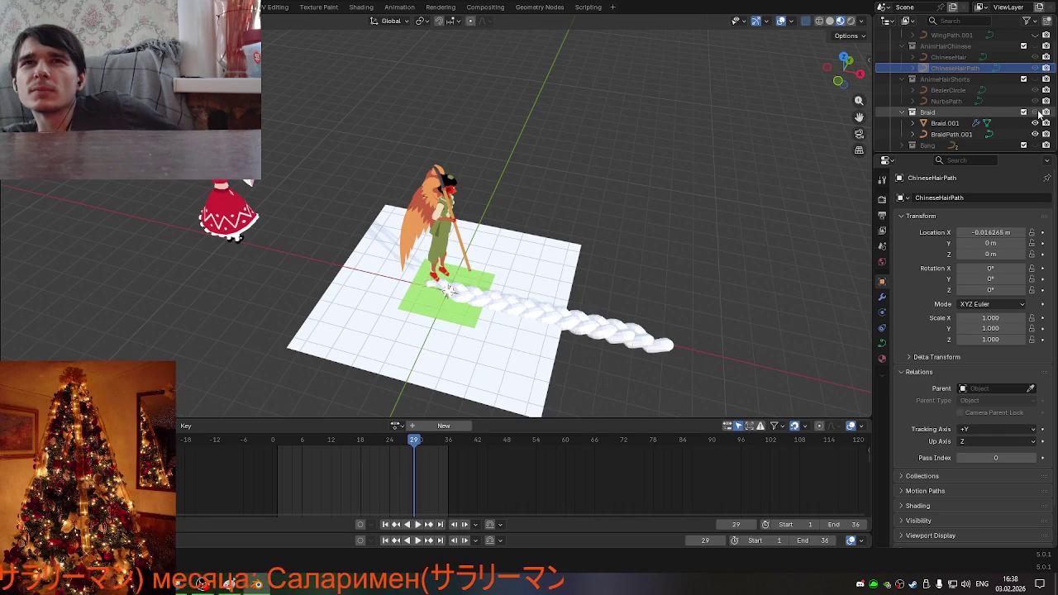
middle_click_drag(651, 297, 591, 332)
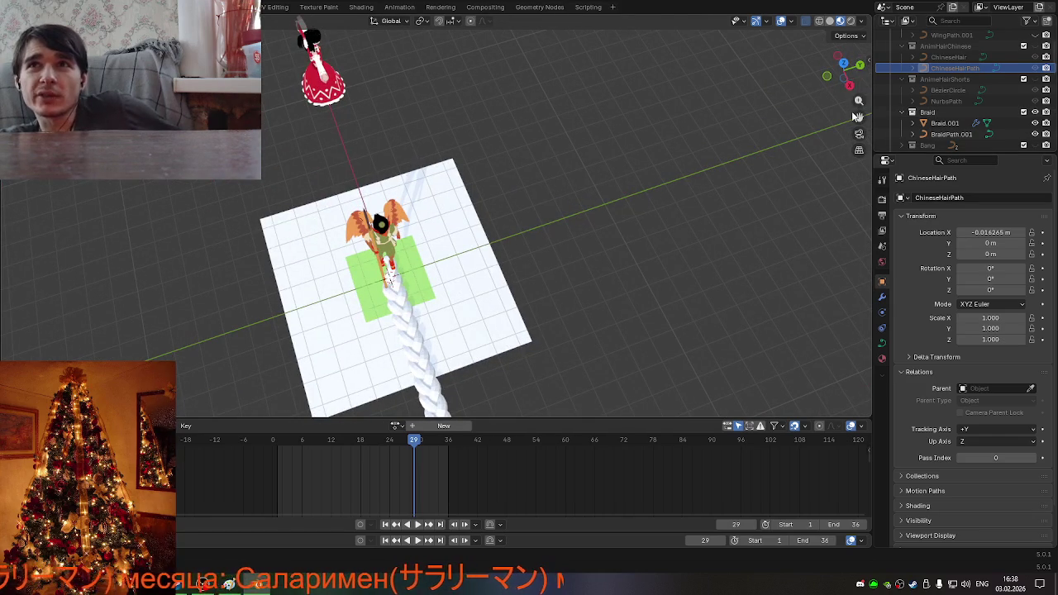
middle_click_drag(859, 114, 479, 213)
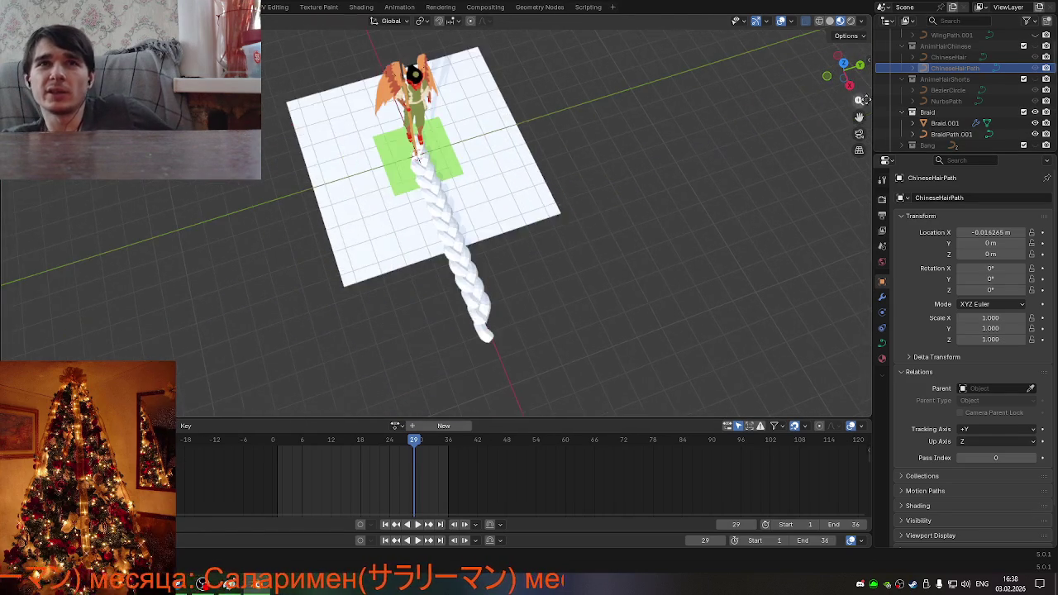
scroll(479, 213, "up", 3)
scroll(479, 213, "up", 3)
scroll(490, 235, "down", 5)
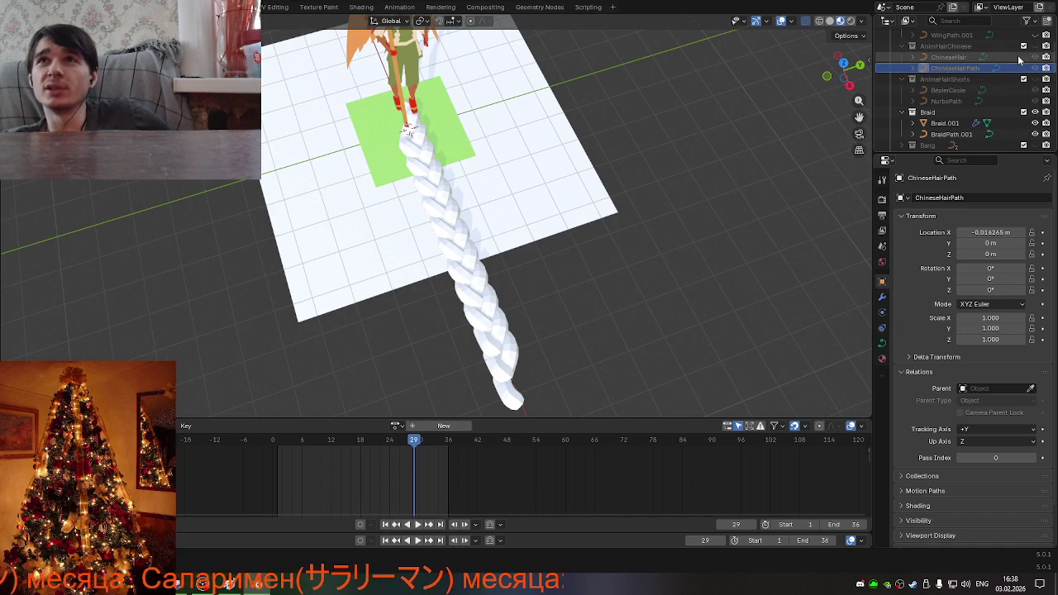
left_click(1023, 111)
scroll(1004, 123, "down", 1)
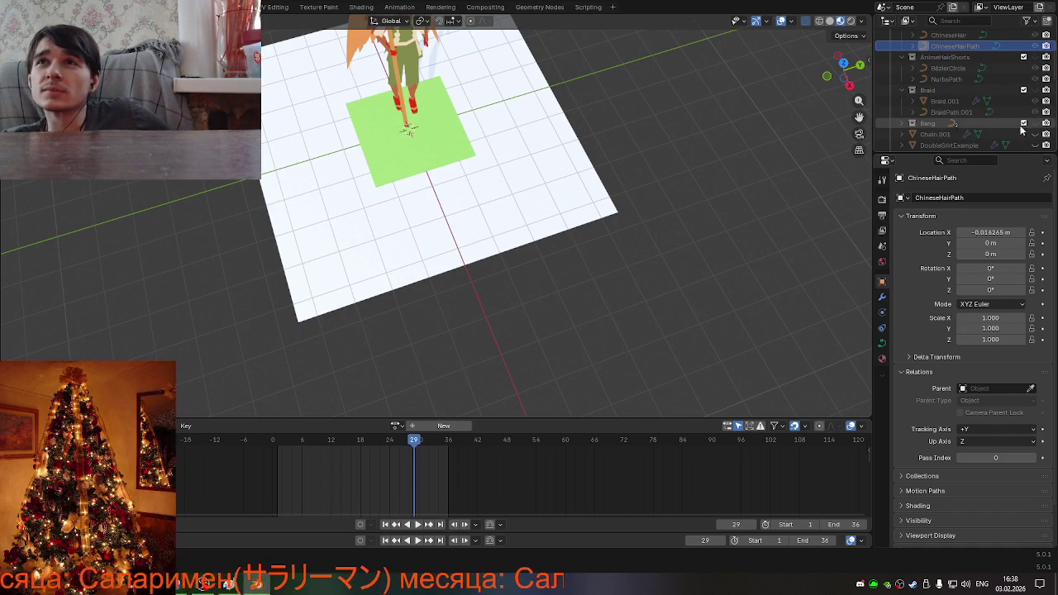
scroll(617, 157, "down", 3)
mouse_move(617, 157)
middle_mouse_down()
mouse_move(803, 96)
mouse_move(716, 109)
middle_mouse_up()
scroll(369, 105, "up", 2)
middle_click_drag(369, 105, 292, 188)
mouse_move(867, 99)
middle_mouse_down()
mouse_move(574, 218)
mouse_move(574, 158)
middle_mouse_up()
scroll(570, 157, "up", 2)
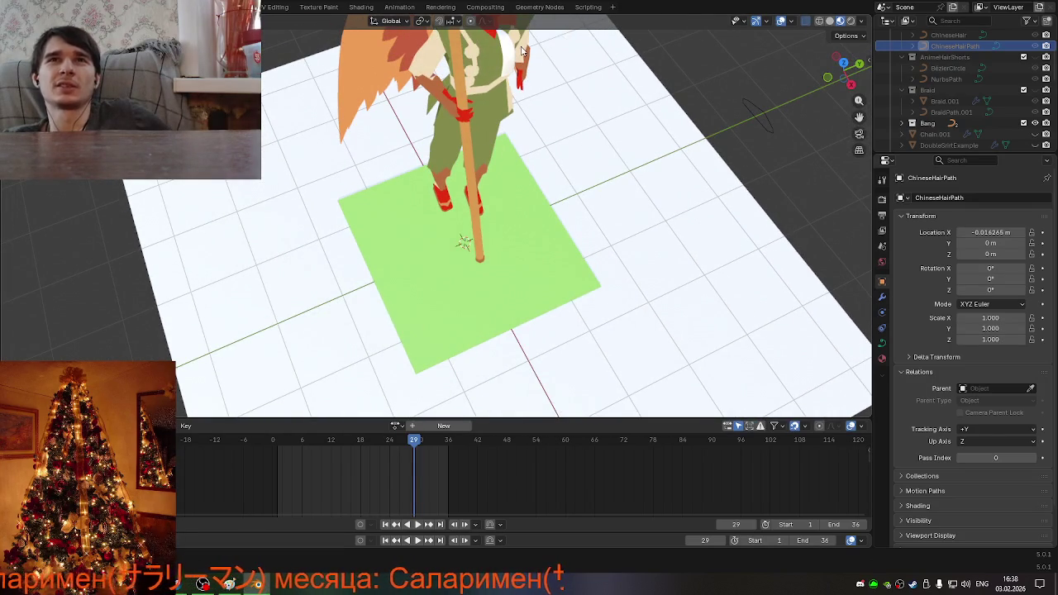
Toggle the Chain.001 example on and back off.
left_click(1035, 134)
scroll(681, 182, "down", 3)
scroll(681, 182, "down", 2)
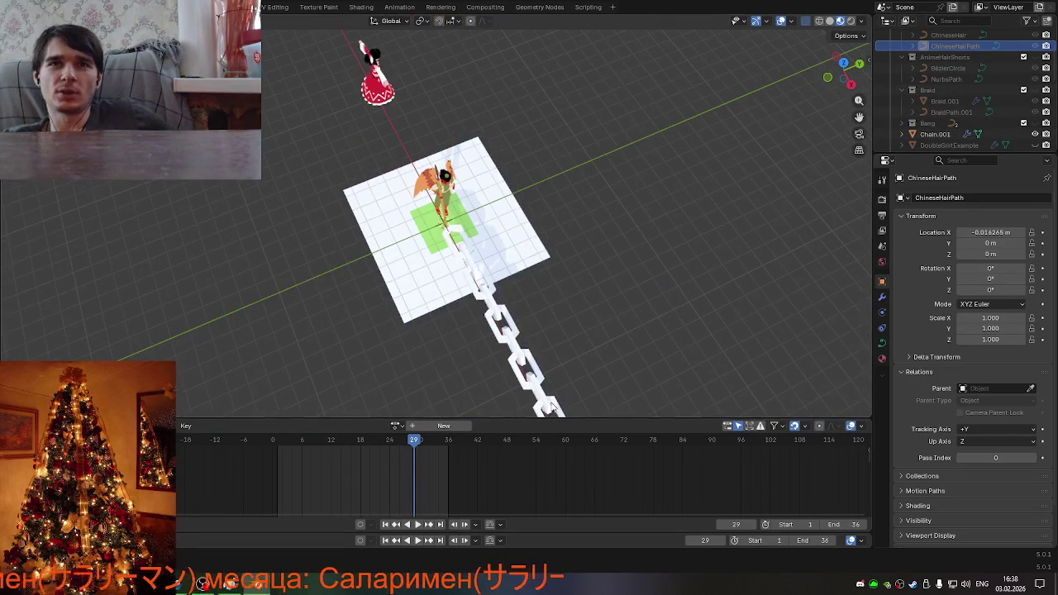
left_click(1035, 133)
scroll(1039, 128, "down", 2)
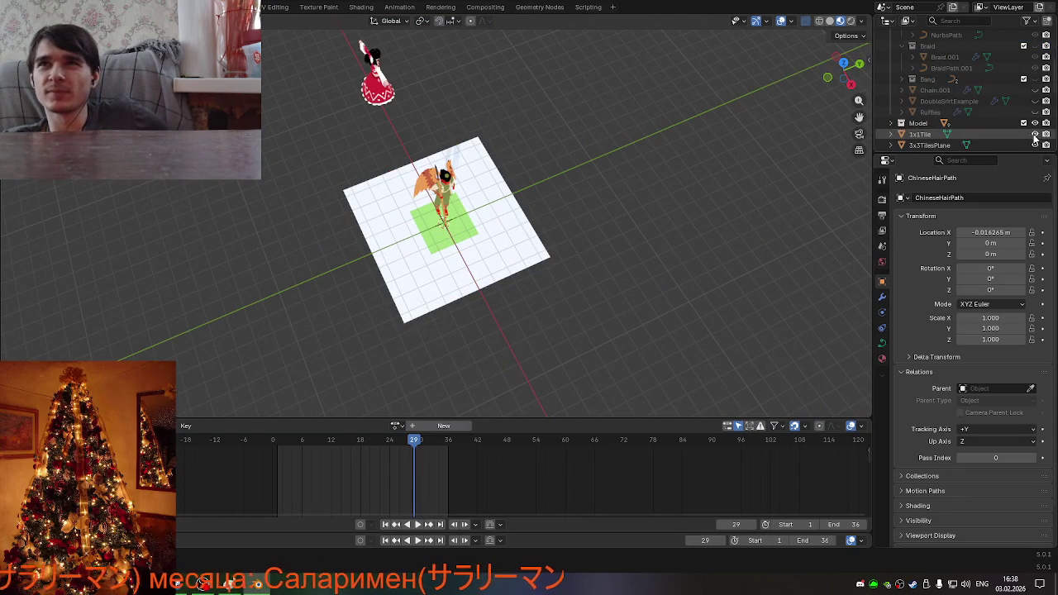
scroll(1039, 114, "down", 2)
Preview the DoubleSkirtExample skirt on the character, then hide it again.
left_click(1035, 101)
mouse_move(661, 139)
middle_mouse_down()
mouse_move(509, 116)
mouse_move(452, 138)
mouse_move(696, 157)
middle_mouse_up()
scroll(509, 115, "up", 5)
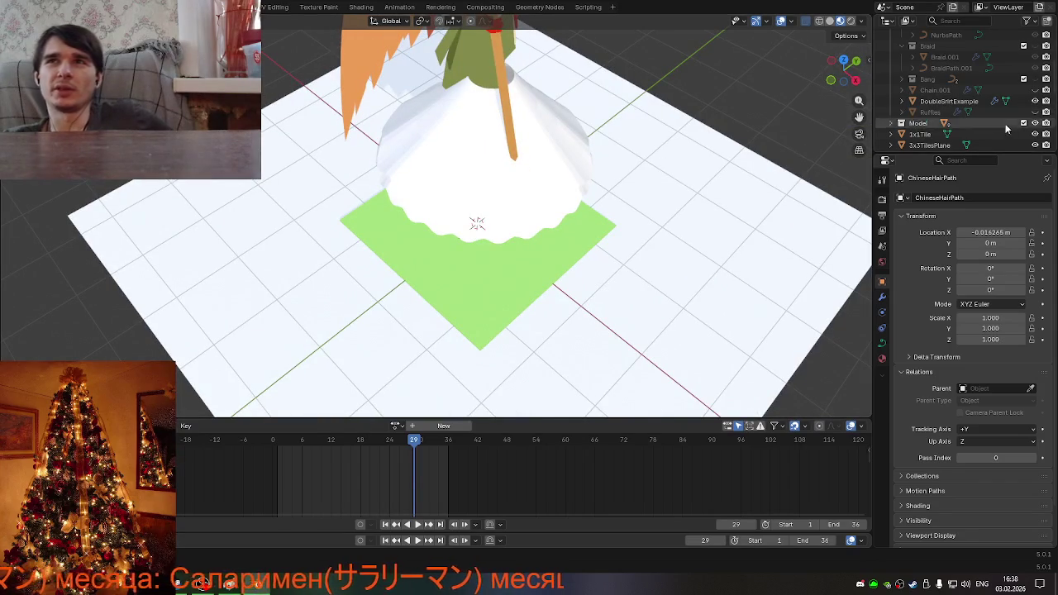
left_click(1035, 101)
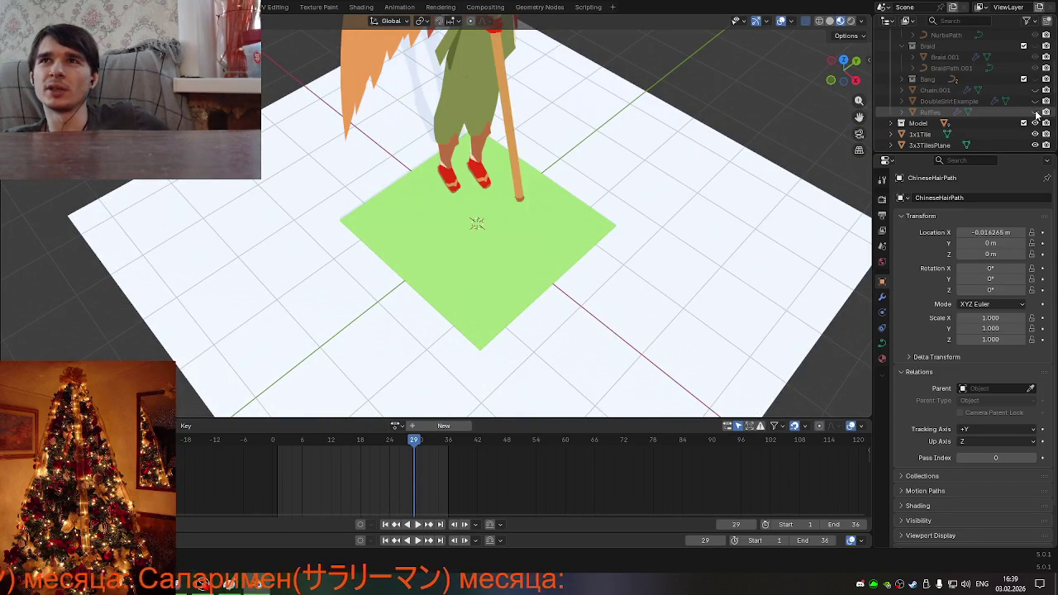
scroll(691, 244, "down", 4)
scroll(681, 211, "down", 2)
mouse_move(681, 211)
middle_mouse_down()
mouse_move(507, 193)
mouse_move(392, 295)
mouse_move(479, 218)
mouse_move(345, 279)
middle_mouse_up()
scroll(503, 212, "up", 5)
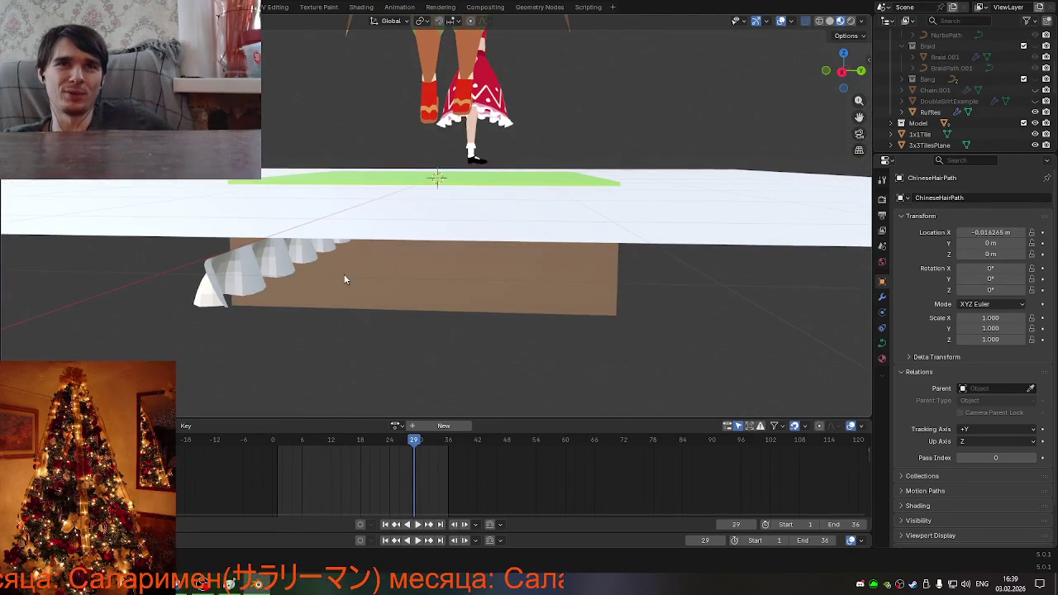
Hide the Ruffles object and view the character from a high three-quarter angle.
left_click(1034, 111)
scroll(432, 253, "down", 2)
scroll(448, 262, "down", 3)
mouse_move(449, 262)
middle_mouse_down()
mouse_move(562, 300)
mouse_move(508, 282)
middle_mouse_up()
scroll(508, 281, "down", 2)
scroll(486, 279, "up", 3)
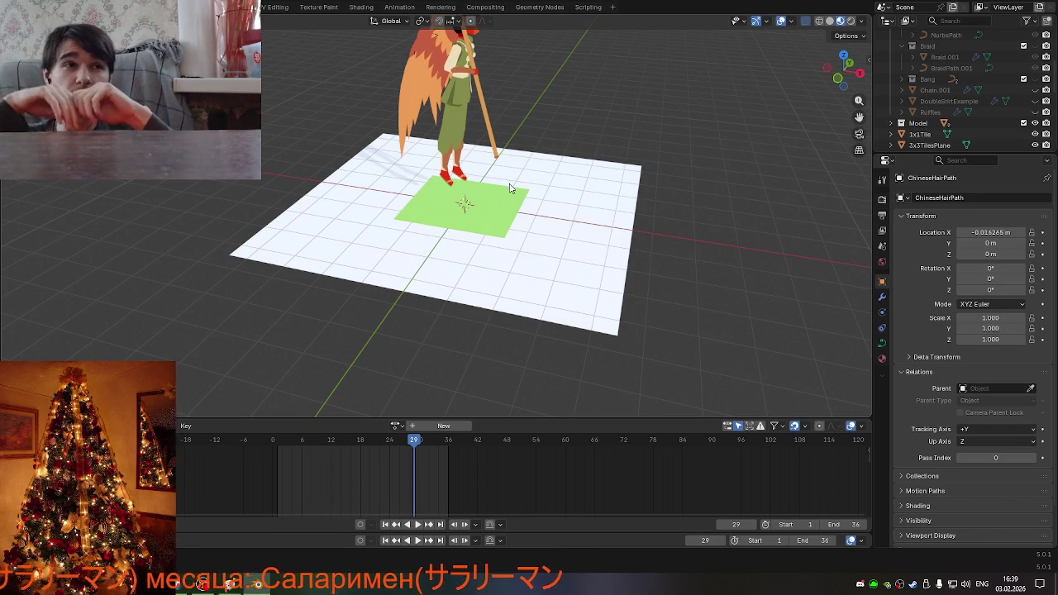
mouse_move(510, 188)
middle_mouse_down()
mouse_move(543, 229)
mouse_move(432, 235)
mouse_move(374, 152)
middle_mouse_up()
scroll(432, 236, "down", 3)
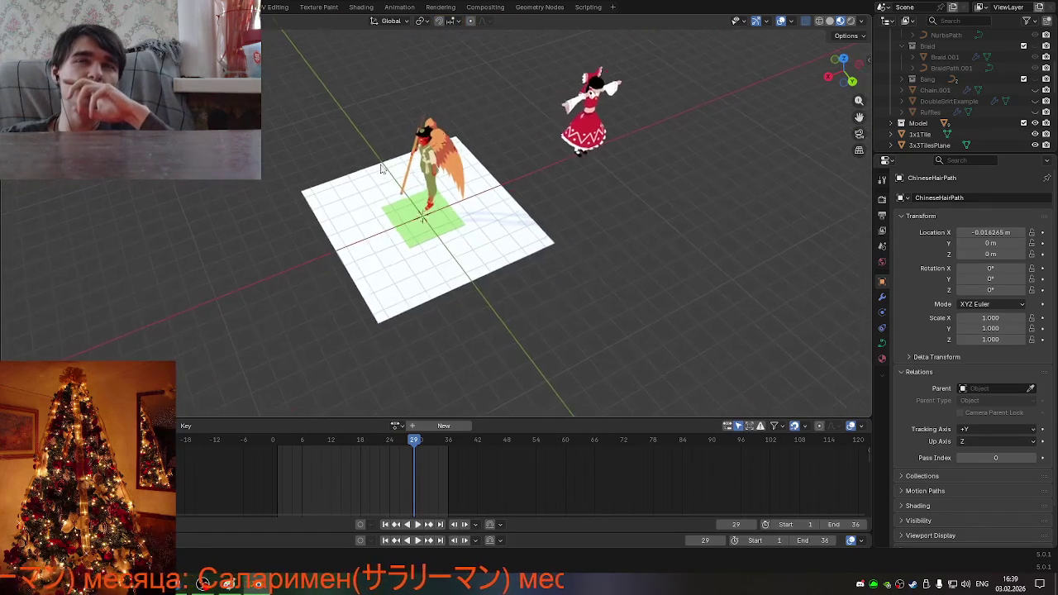
scroll(429, 136, "up", 2)
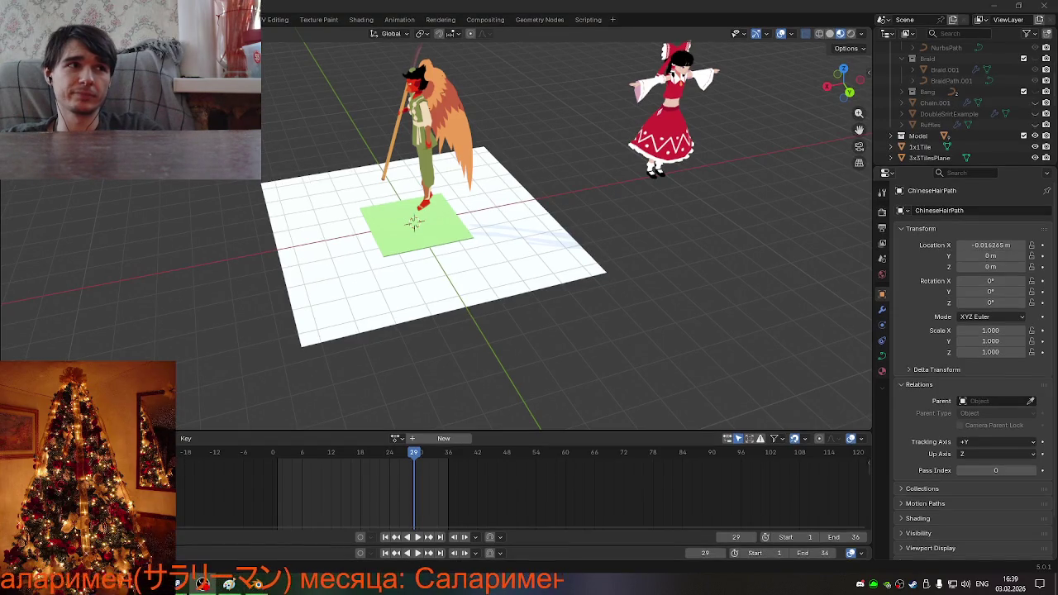
key("alt+Tab")
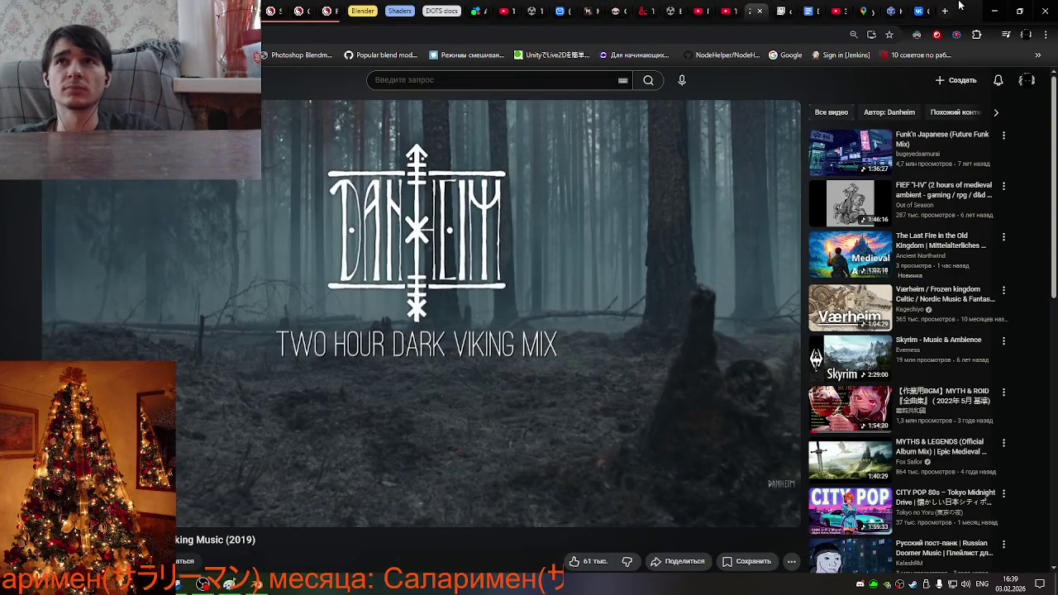
Play the Funk'n Japanese mix, close the calculator and profile tabs, and open a new tab.
left_click(919, 142)
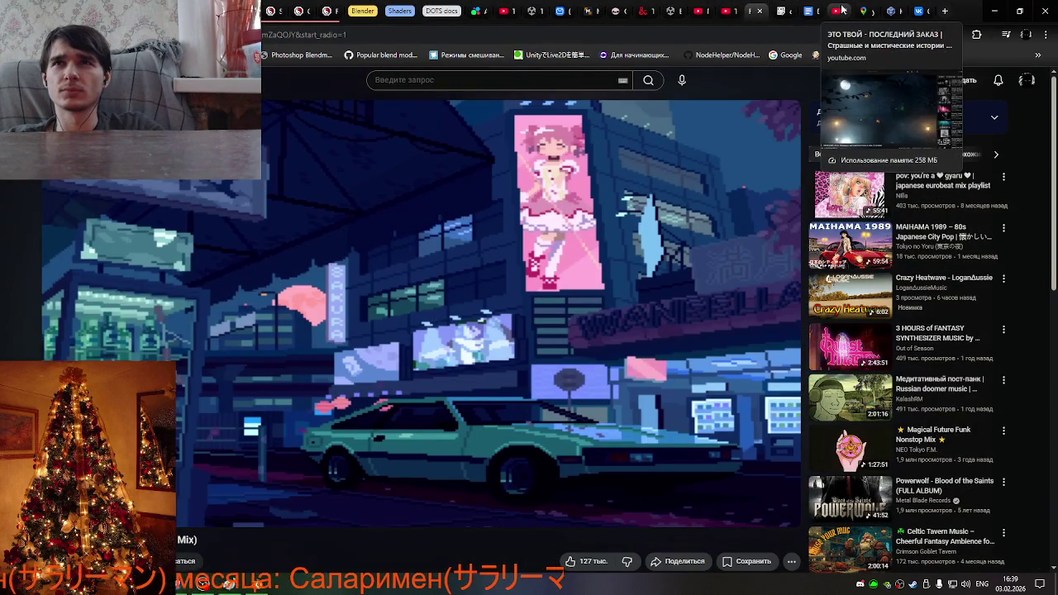
left_click(893, 12)
left_click(898, 11)
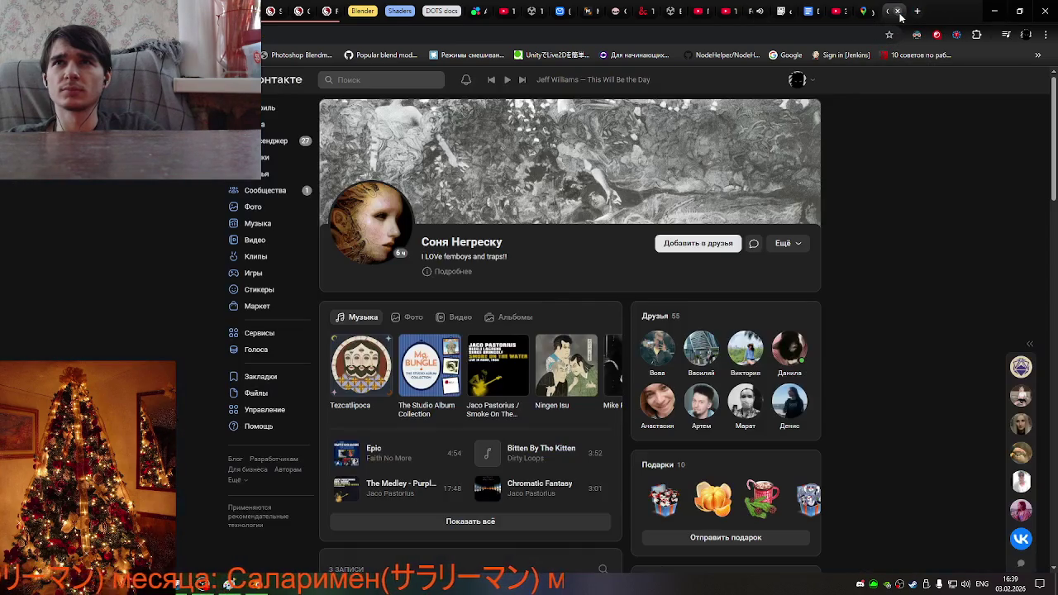
left_click(897, 12)
left_click(918, 11)
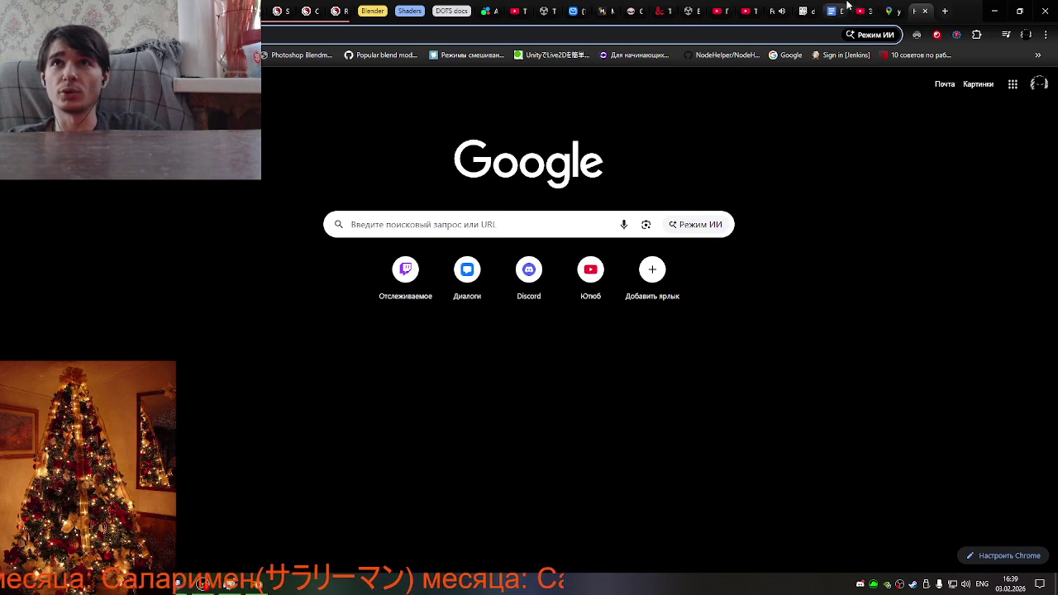
Start the MAIHAMA 1989 City Pop mix on YouTube, then go to the new Google tab.
left_click(862, 8)
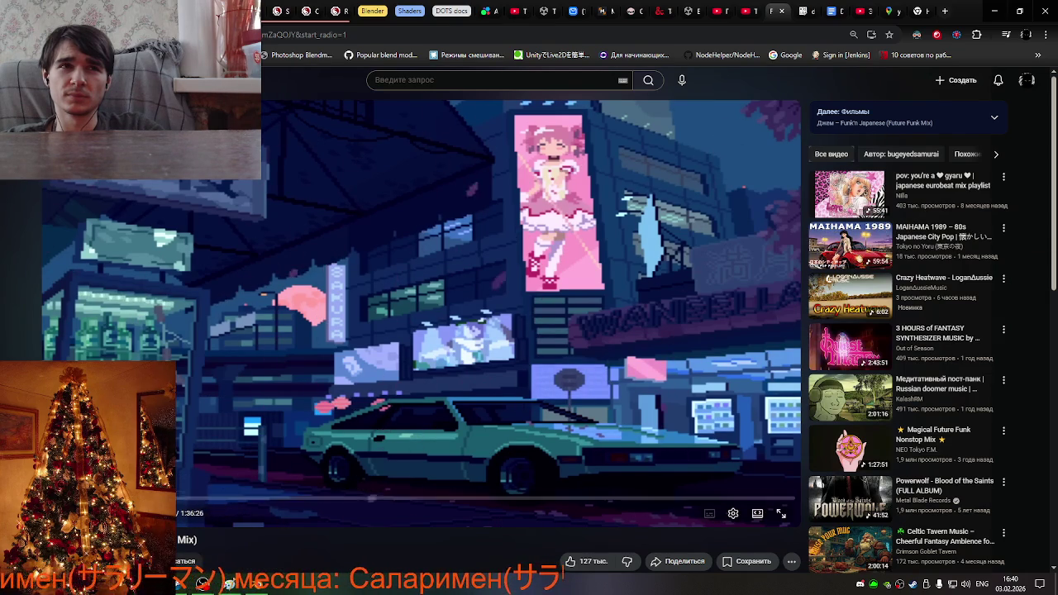
left_click(209, 499)
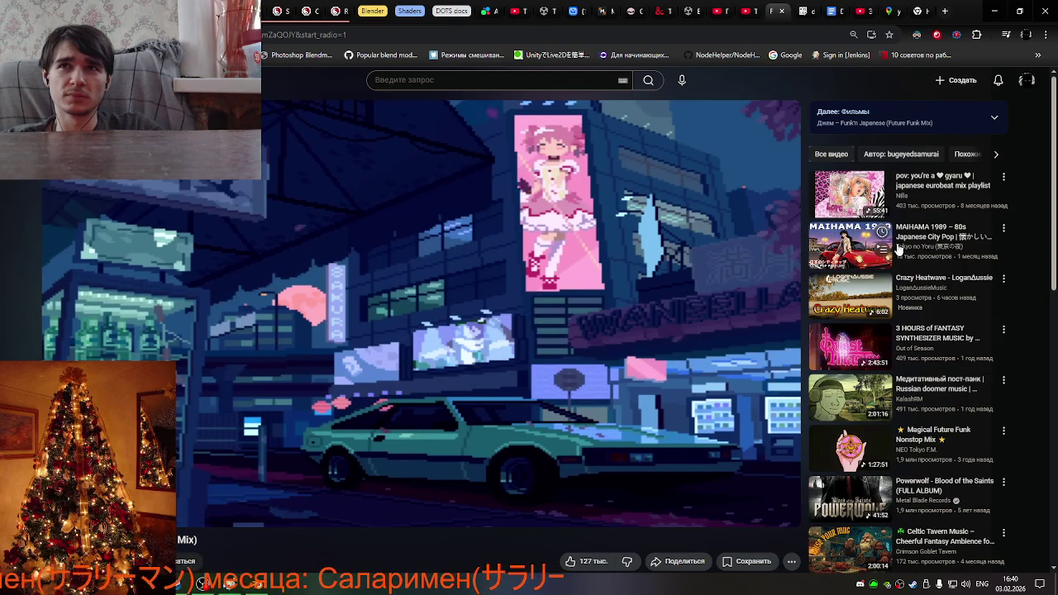
left_click(847, 265)
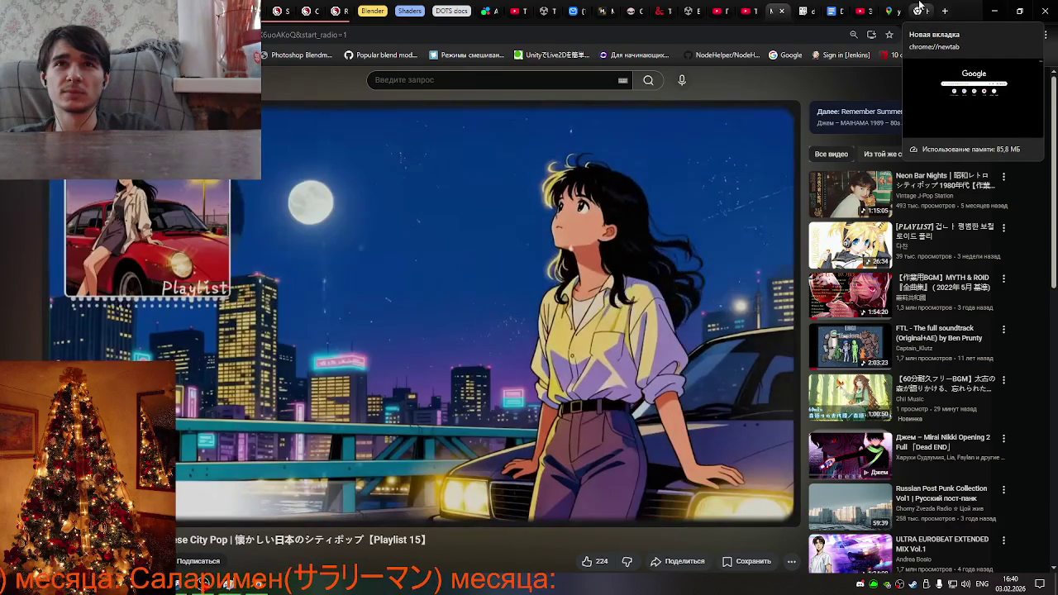
left_click(920, 9)
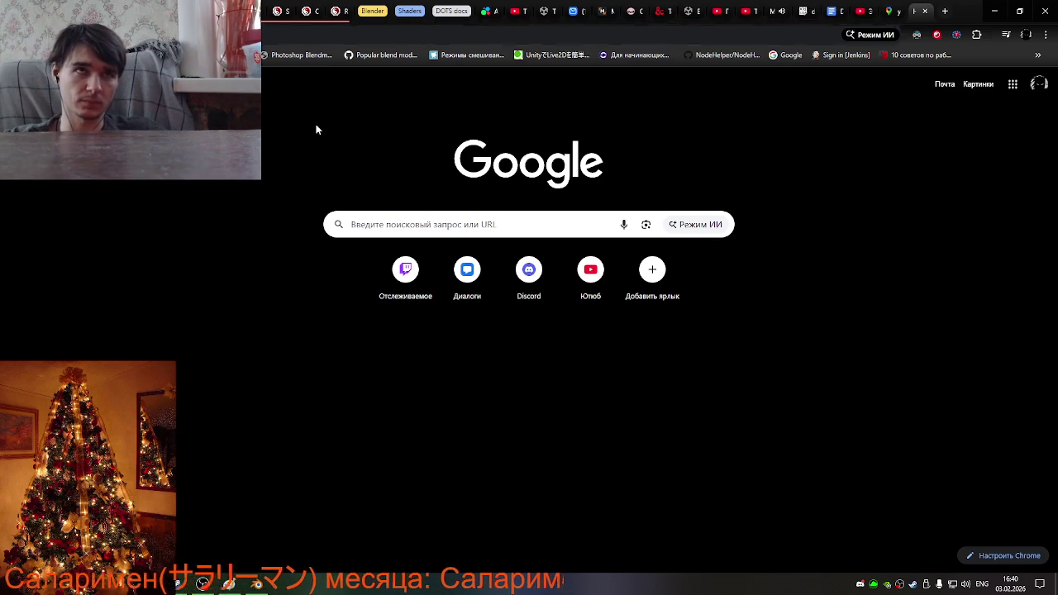
Search Google for 'kappa ja' and view the image results.
key("ctrl+l")
type("kappa ja")
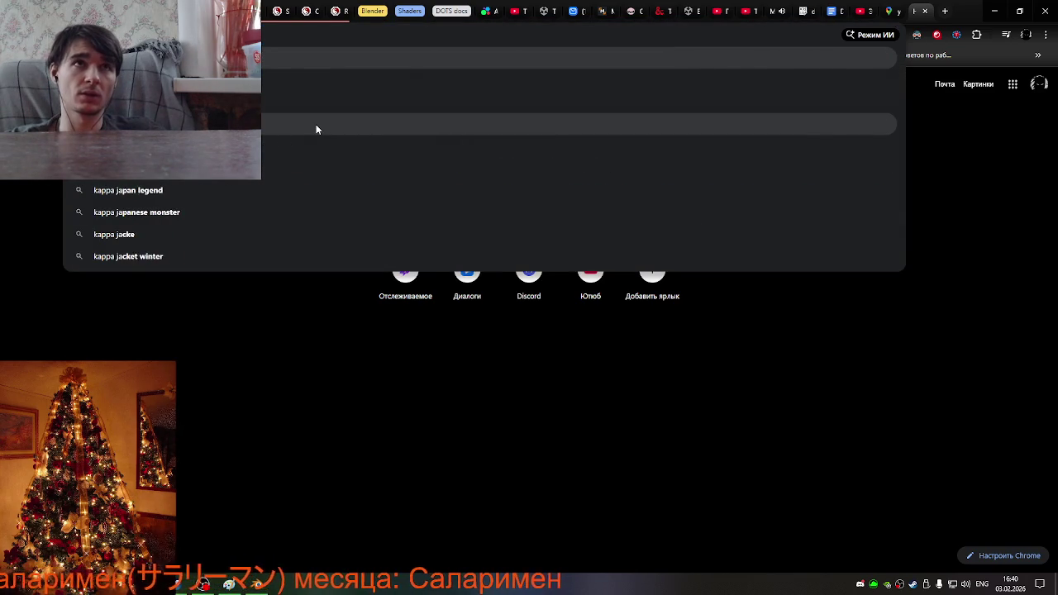
key("Down")
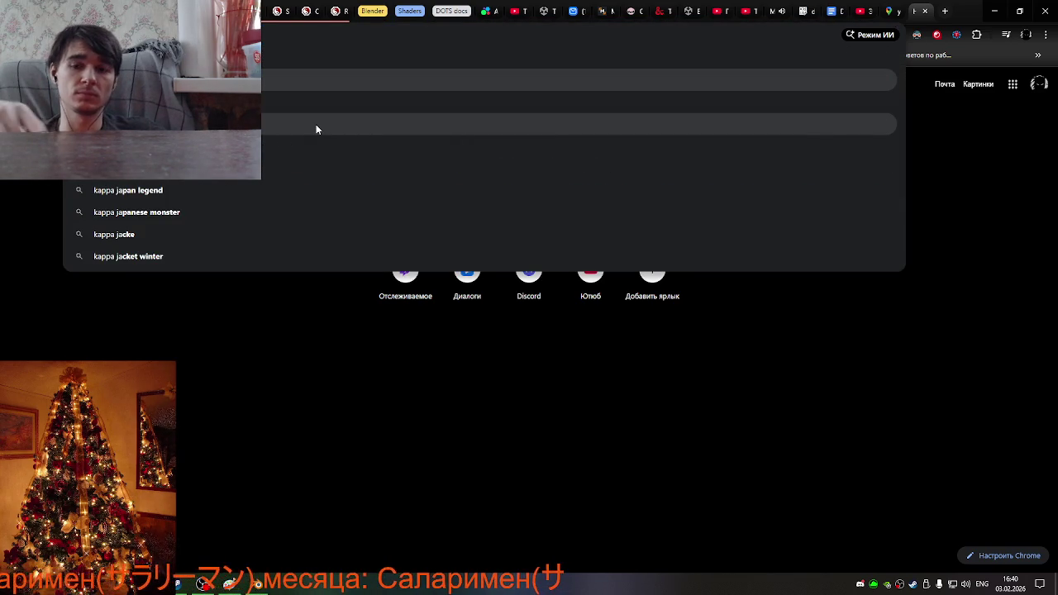
key("Return")
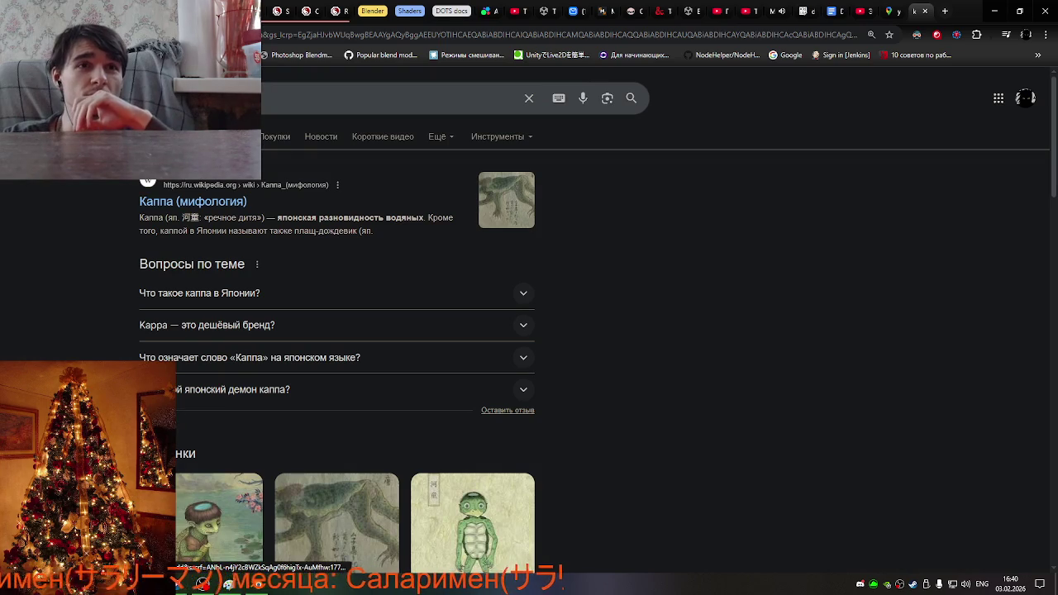
left_click(203, 568)
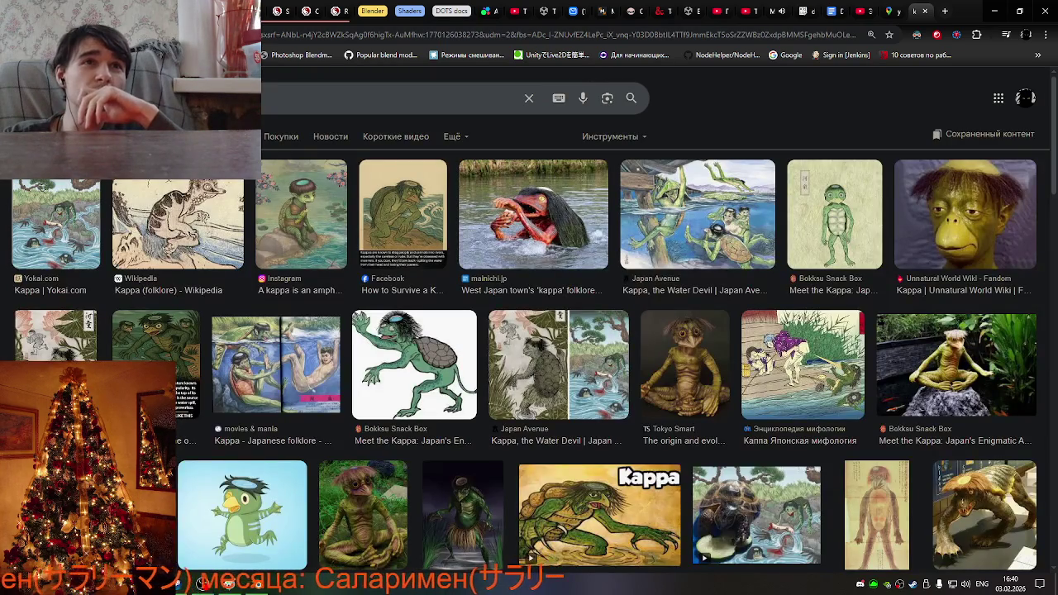
Preview the red mainichi.jp kappa and the Unnatural World Wiki kappa photo.
left_click(529, 230)
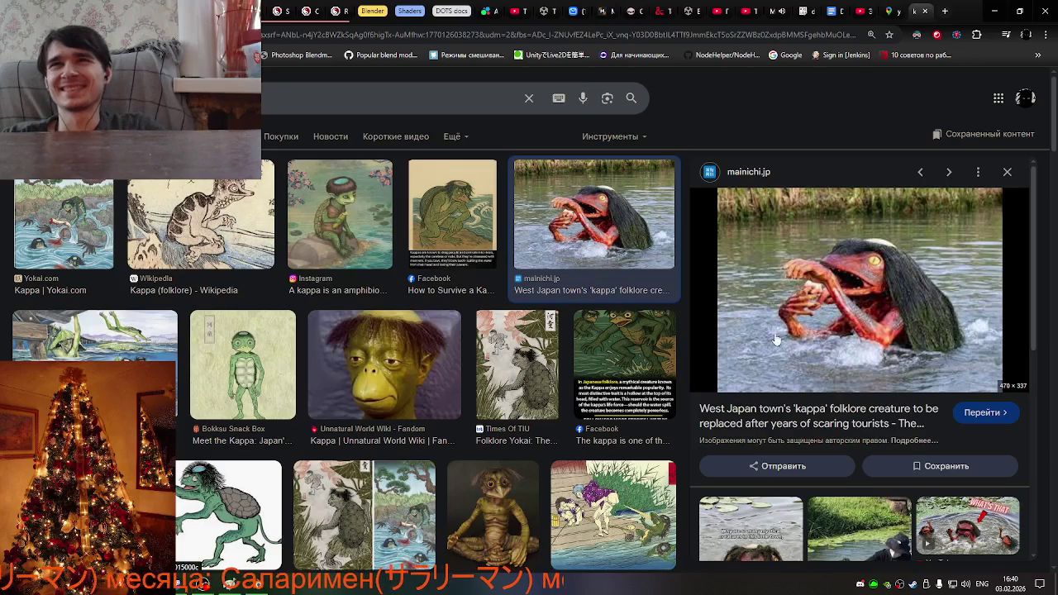
left_click(389, 362)
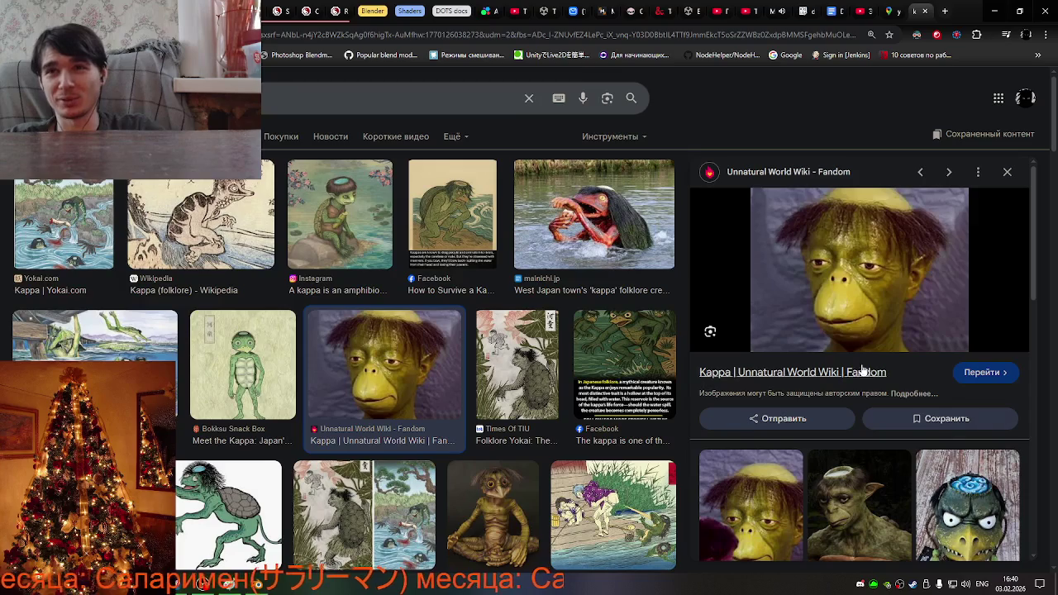
scroll(858, 314, "down", 3)
scroll(858, 311, "up", 2)
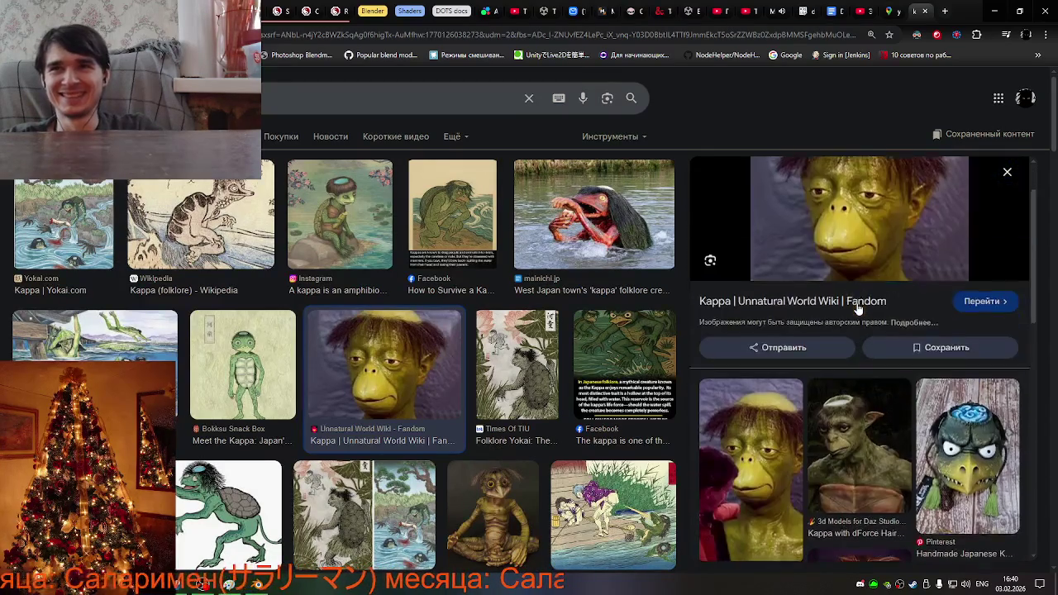
scroll(858, 309, "up", 1)
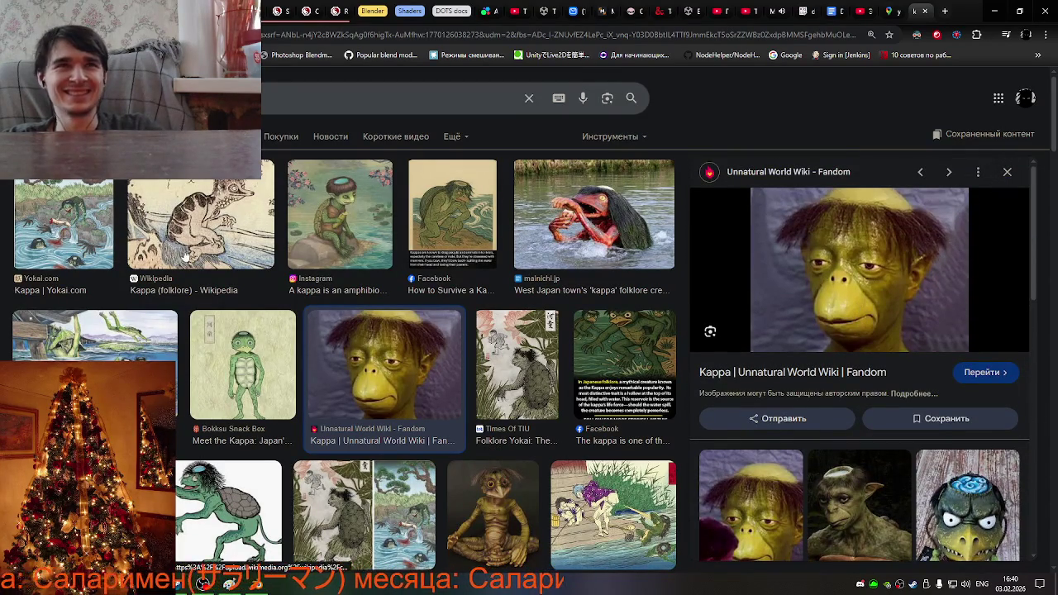
Preview the Japan Avenue swimming kappa, the MOVIES & MANIA kappa and the Yokai.com kappa painting.
left_click(81, 351)
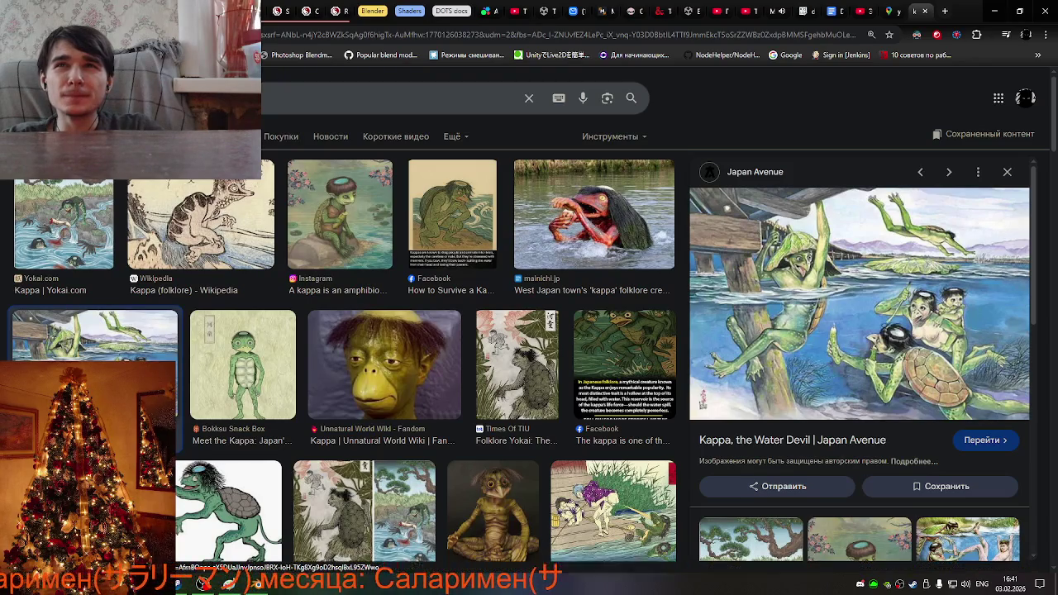
left_click(203, 583)
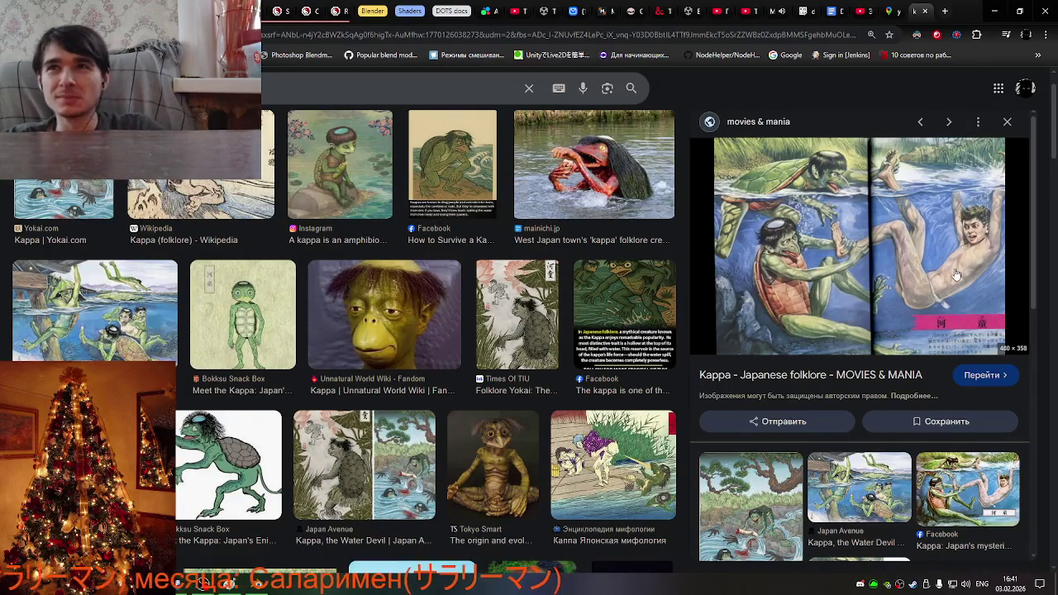
scroll(956, 275, "down", 1)
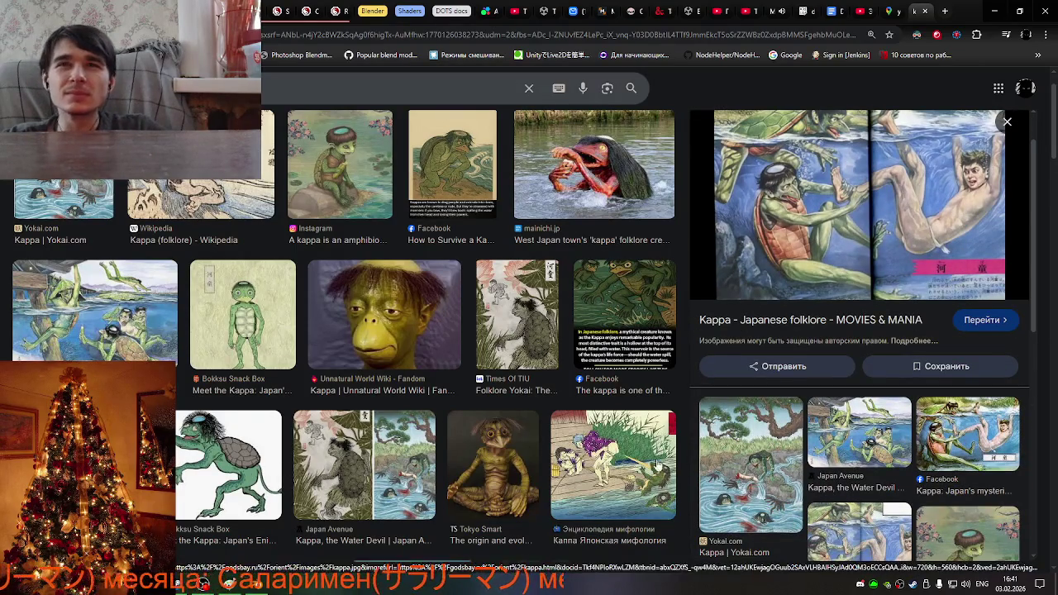
left_click(789, 434)
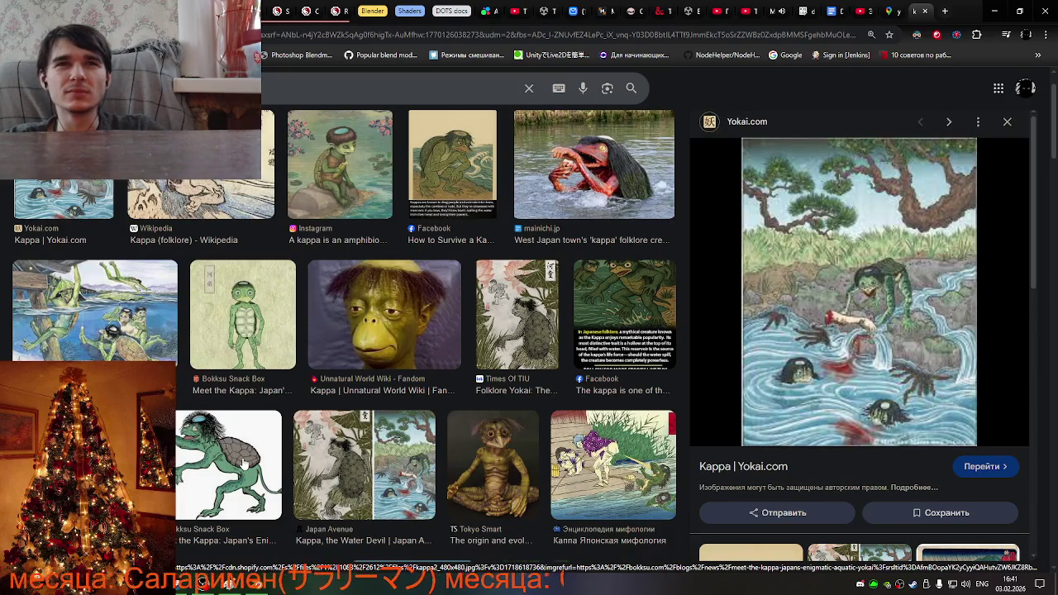
Open the Bokksu Snack Box green kappa drawing and scroll through its related images.
left_click(231, 463)
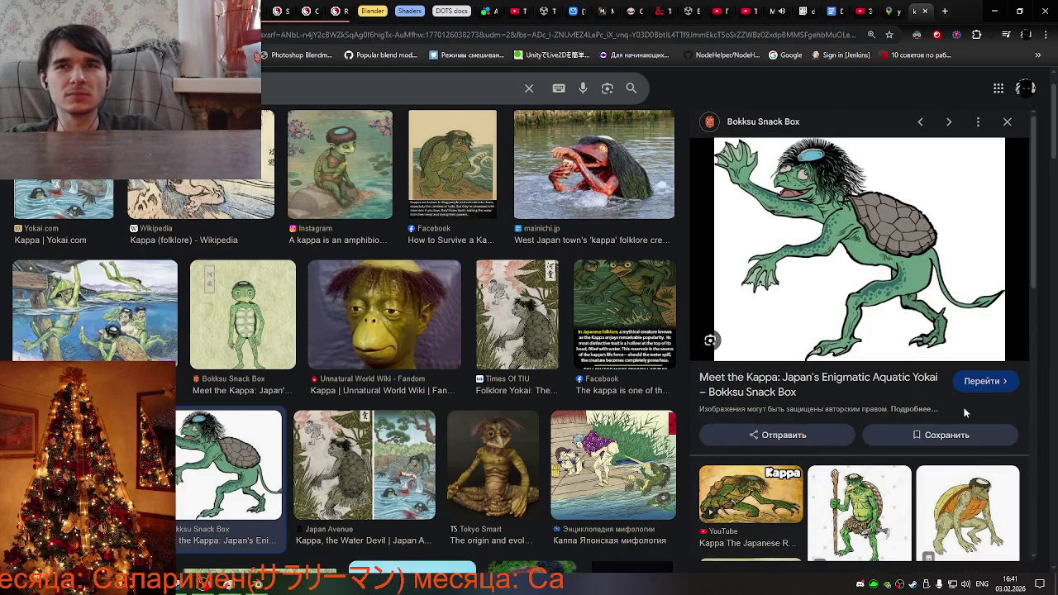
scroll(964, 412, "down", 3)
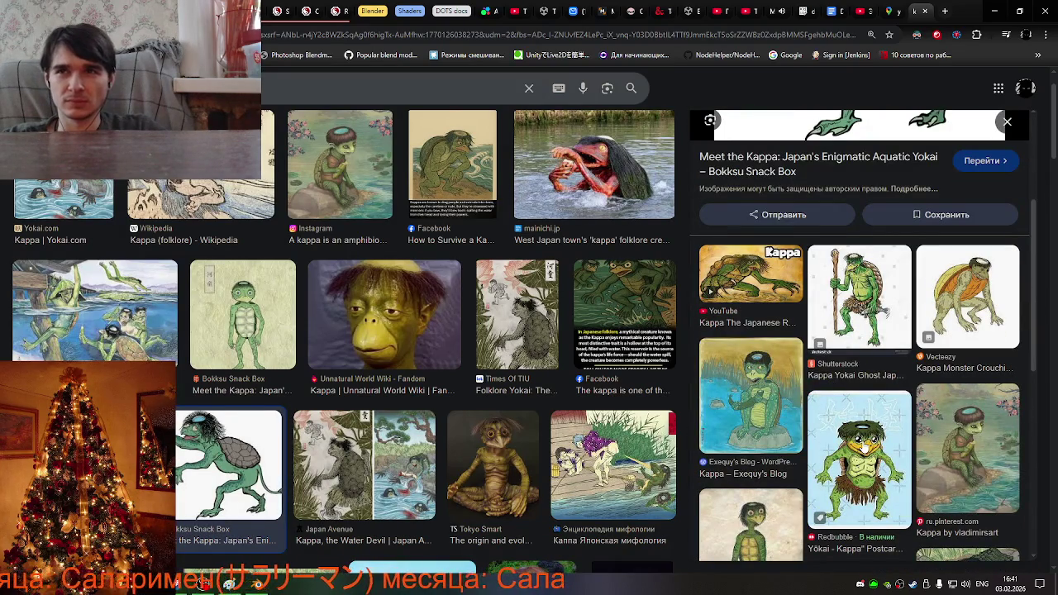
scroll(864, 446, "down", 2)
scroll(864, 446, "down", 1)
scroll(864, 446, "down", 1)
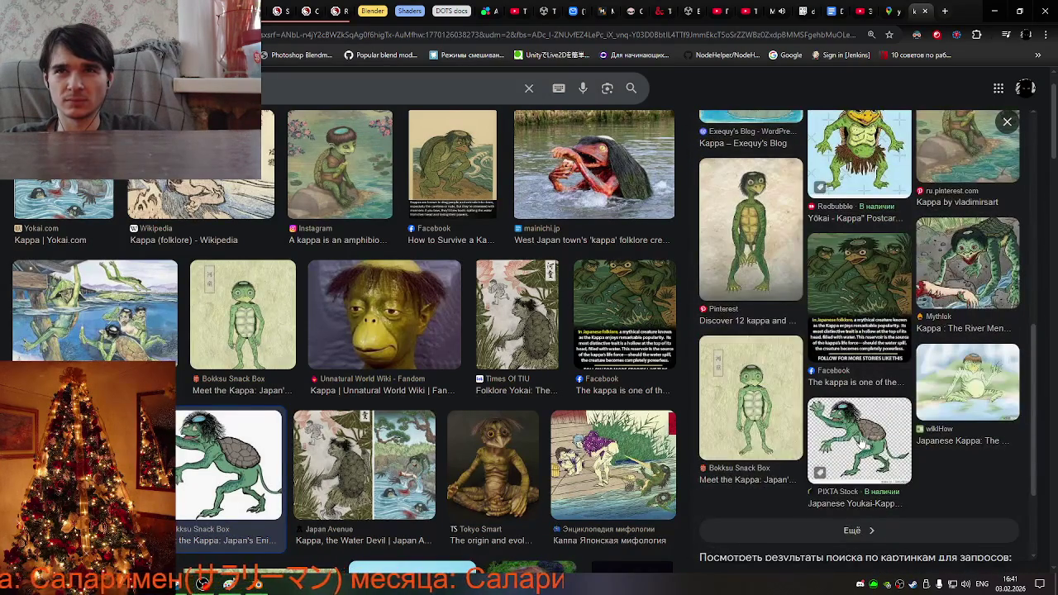
scroll(275, 388, "down", 2)
scroll(275, 388, "down", 2)
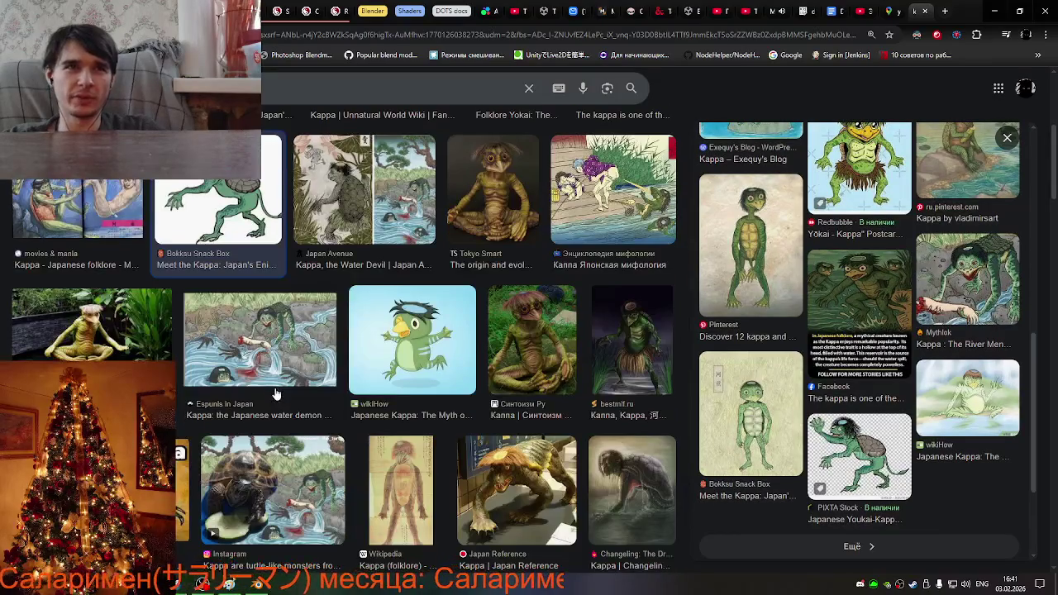
Preview the YouTube kappa river monster, the Instagram turtle kappa and the Japan Reference kappa figure.
scroll(276, 394, "down", 1)
left_click(107, 434)
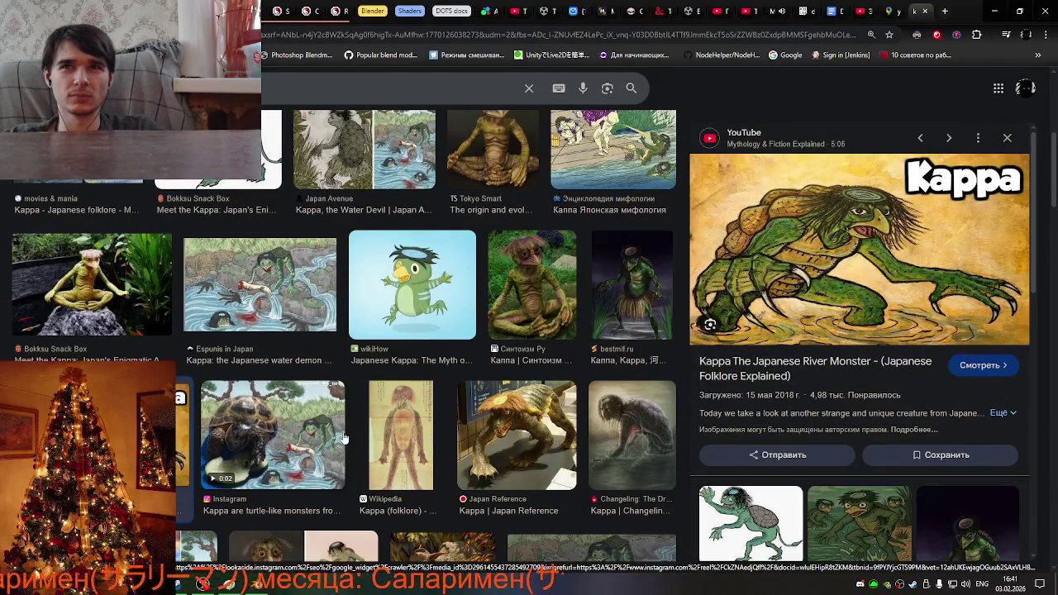
left_click(316, 443)
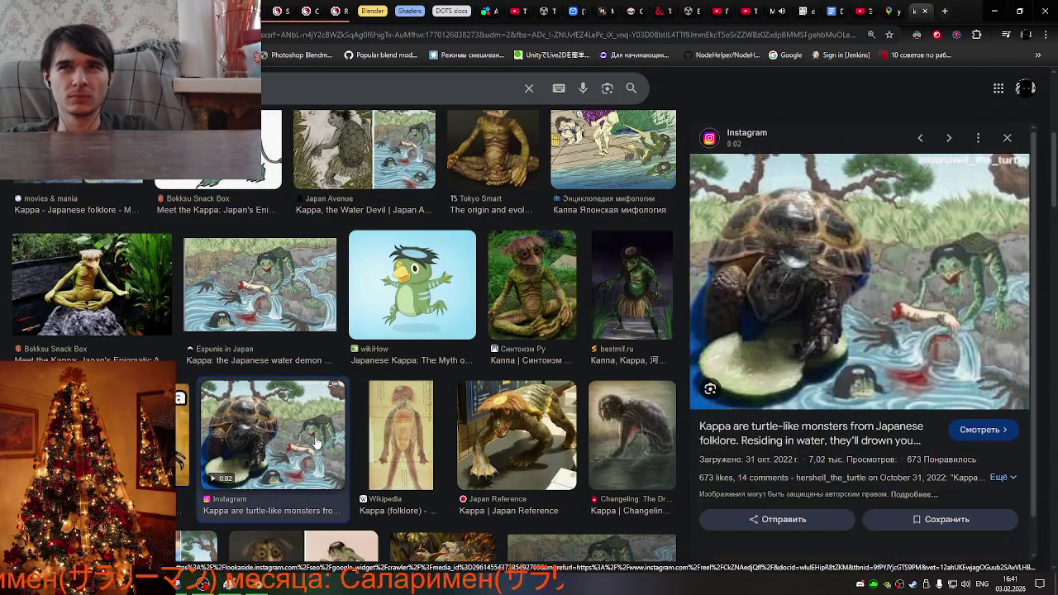
left_click(402, 438)
left_click(500, 427)
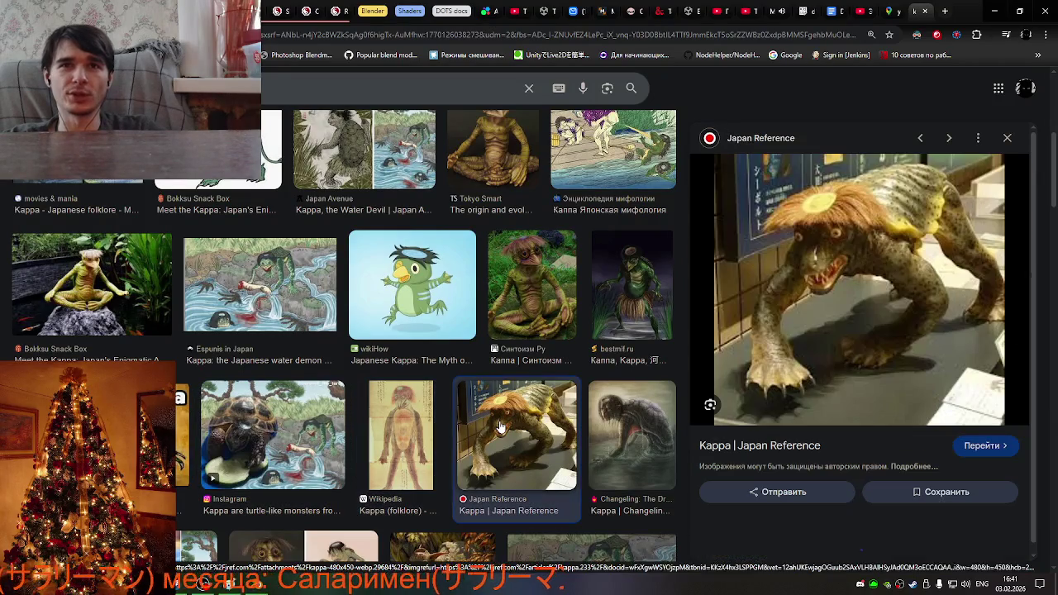
Preview the Changeling Dreaming Wiki painting, the wikiHow cartoon kappa and the Shutterstock 河童 kappa drawing.
left_click(608, 434)
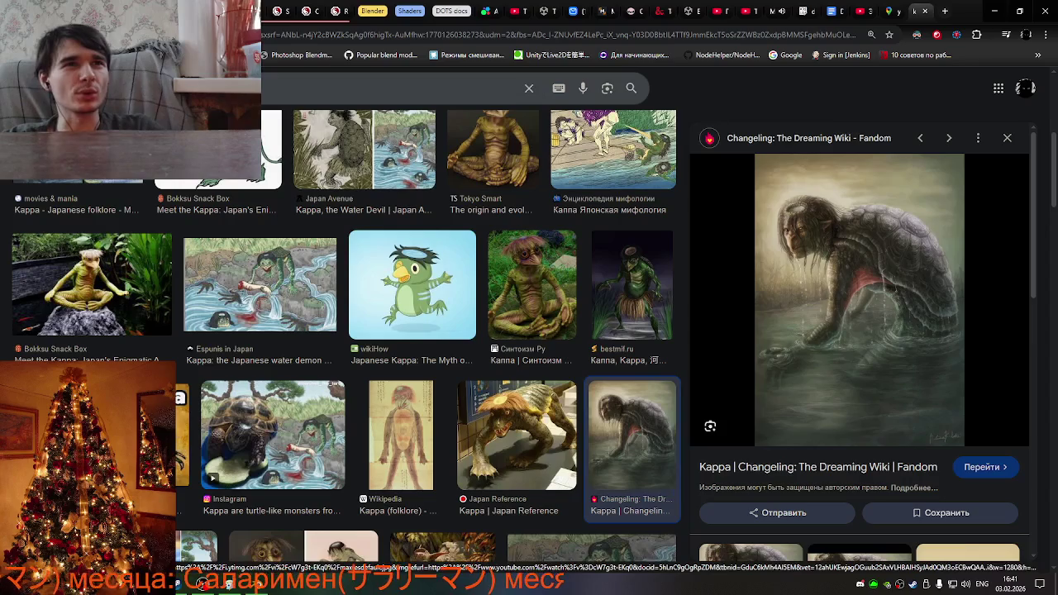
key("Right")
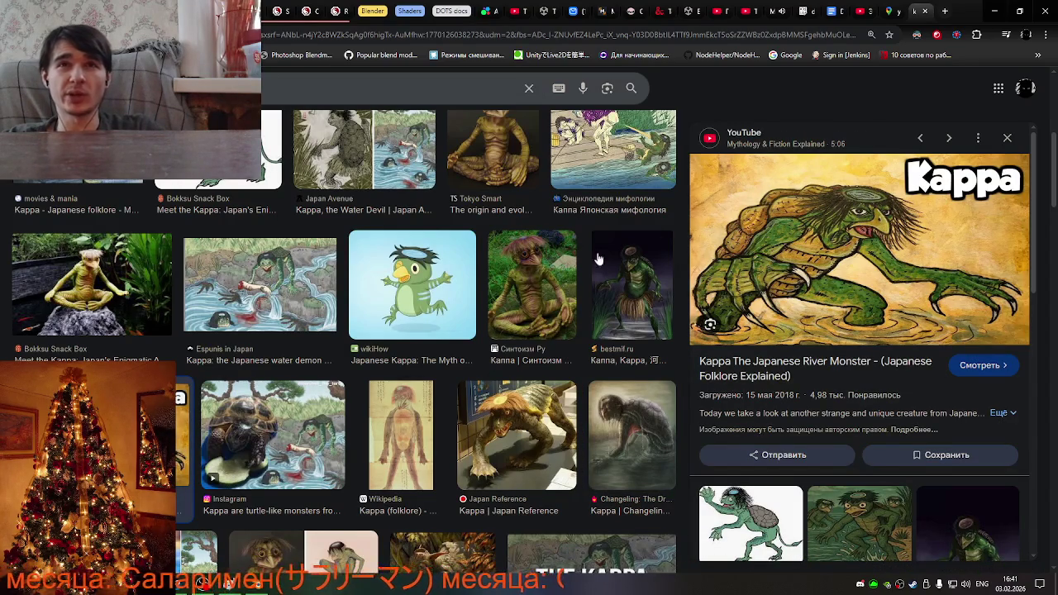
left_click(387, 287)
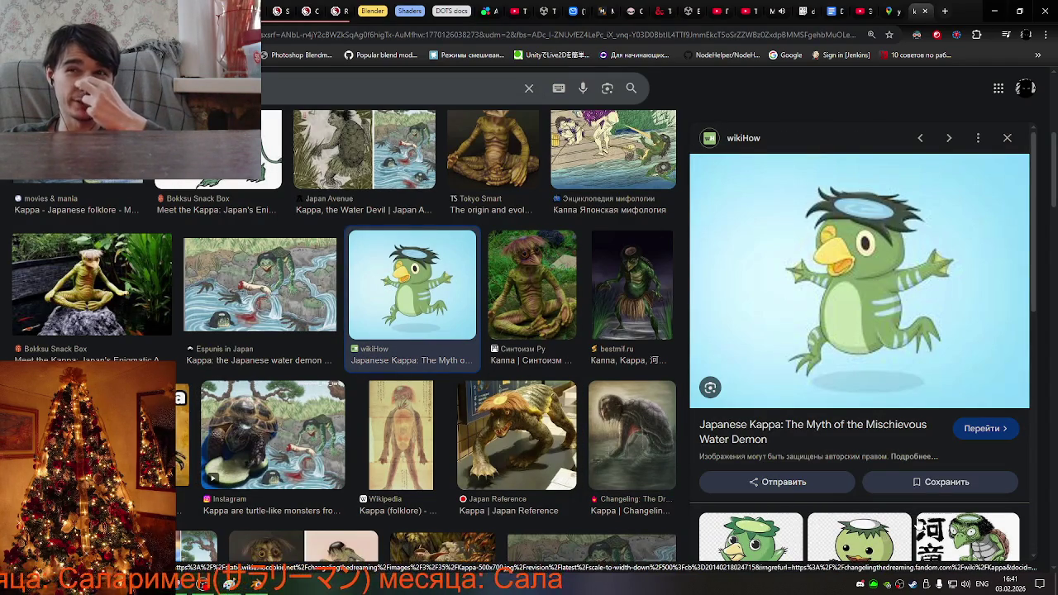
left_click(963, 533)
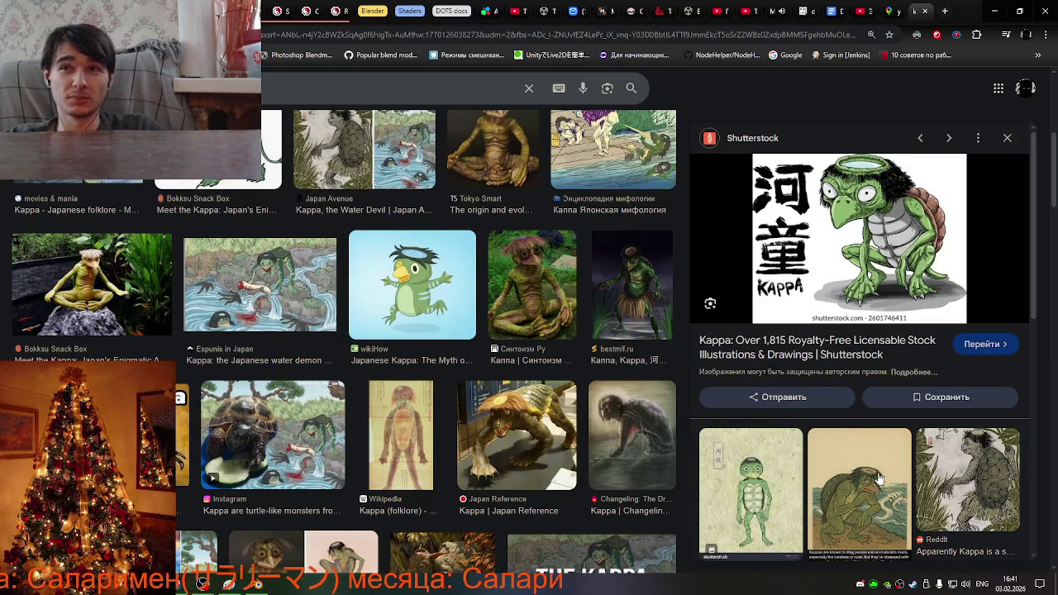
scroll(209, 374, "down", 3)
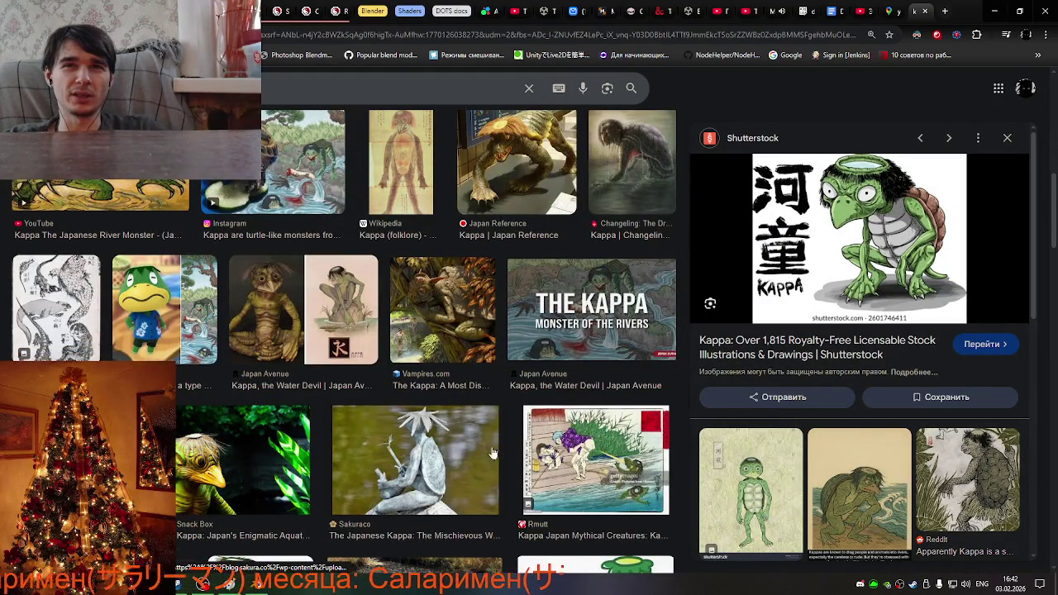
Preview the Rmutt ukiyo-e kappa print and the Sakuraco kappa statue photo.
left_click(567, 455)
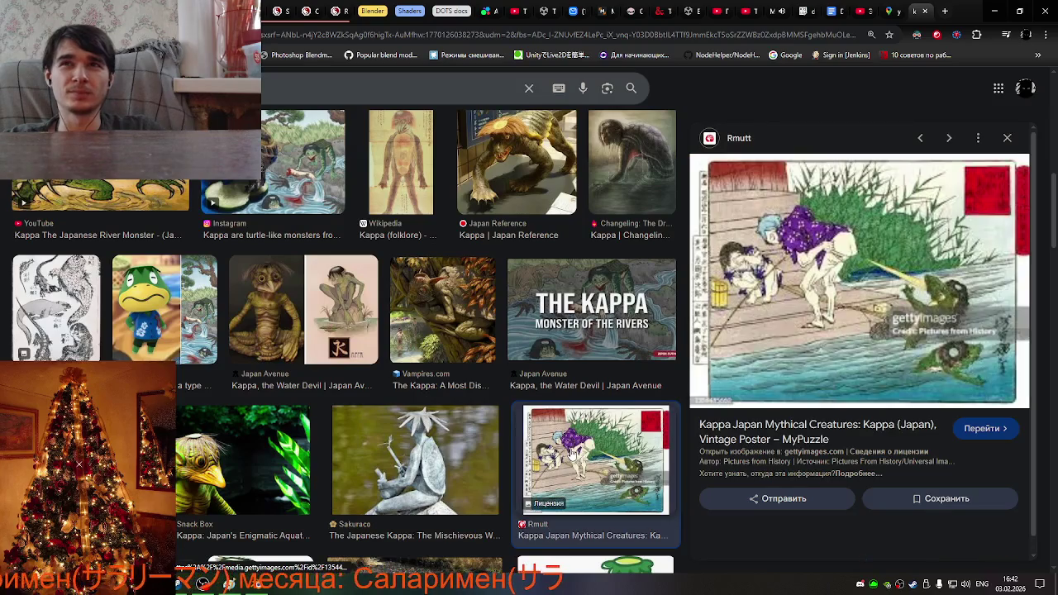
left_click(423, 467)
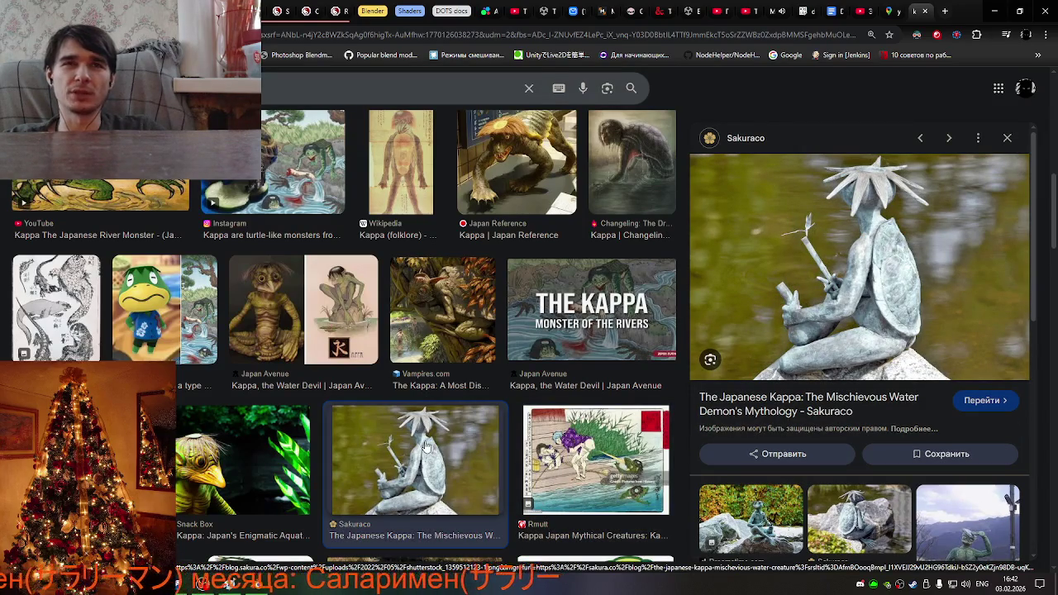
scroll(425, 446, "down", 2)
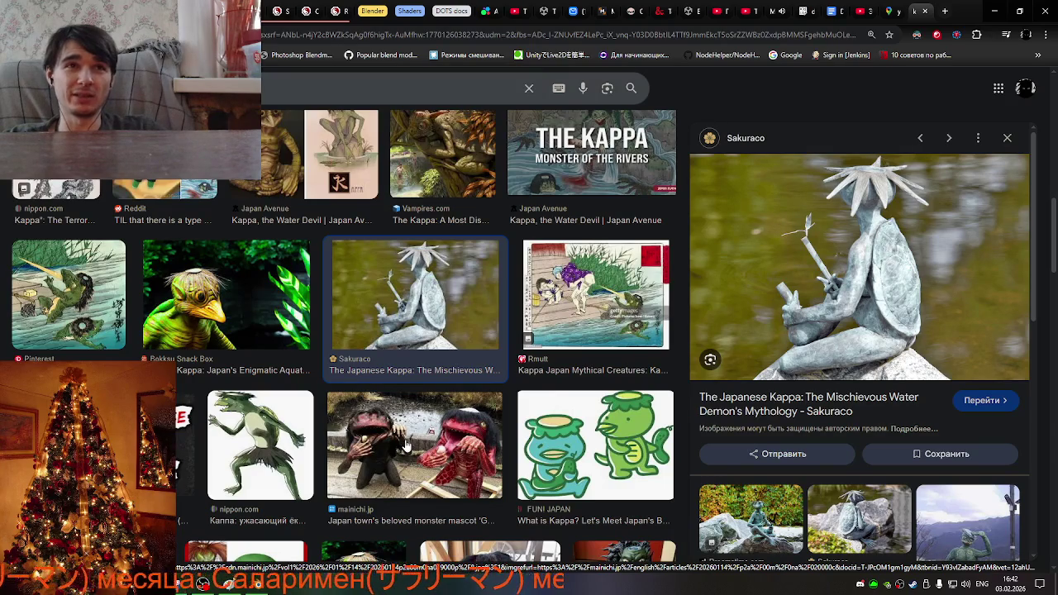
scroll(406, 447, "down", 3)
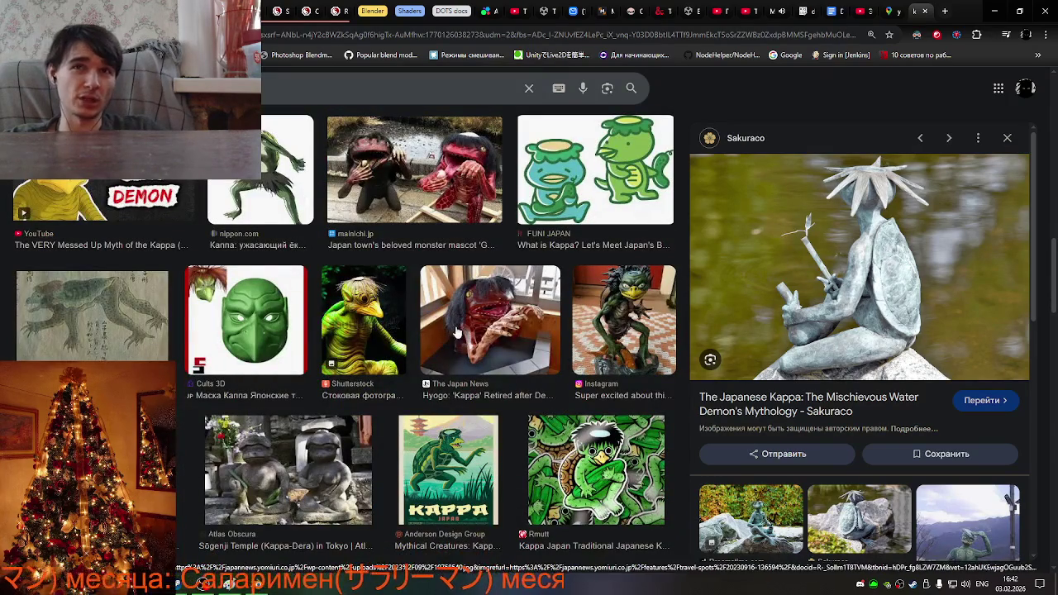
scroll(493, 436, "down", 3)
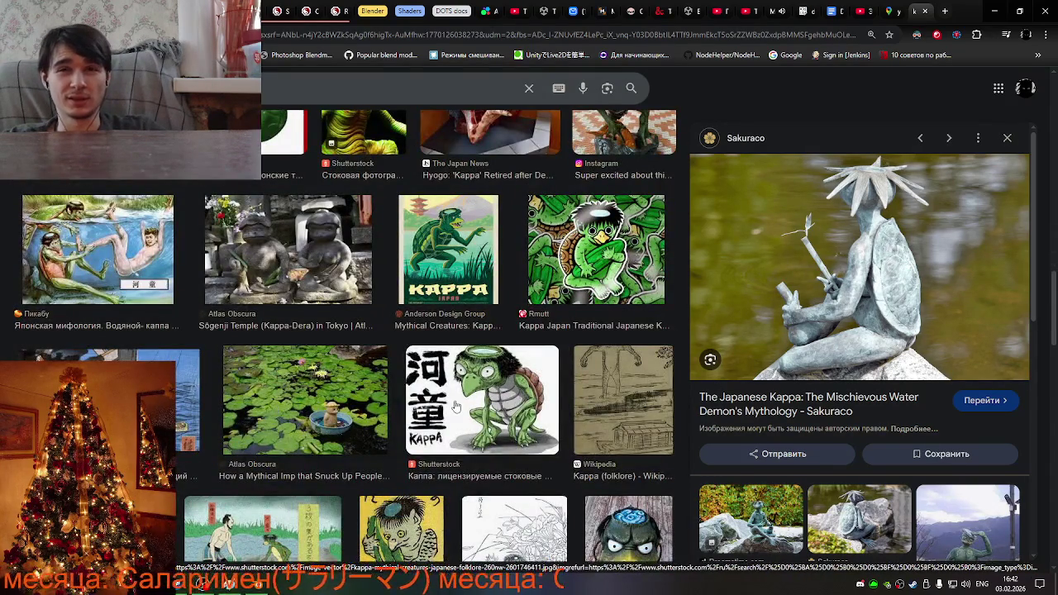
scroll(455, 405, "down", 2)
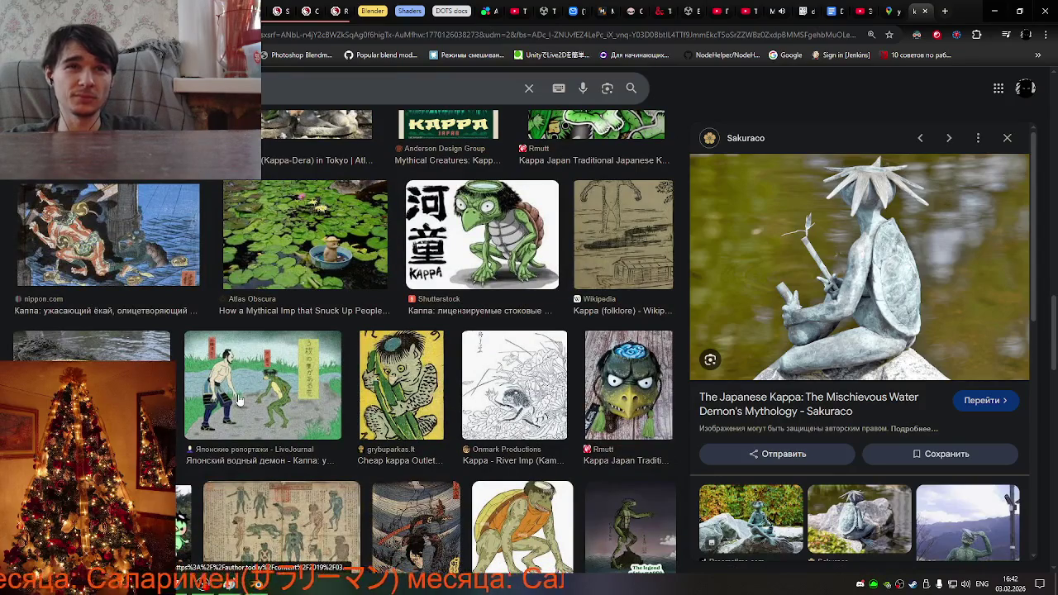
Preview the LiveJournal, mainichi.jp, Fishing for KAPPA, Onmark Productions, Wikipedia and Alamy kappa images.
left_click(239, 400)
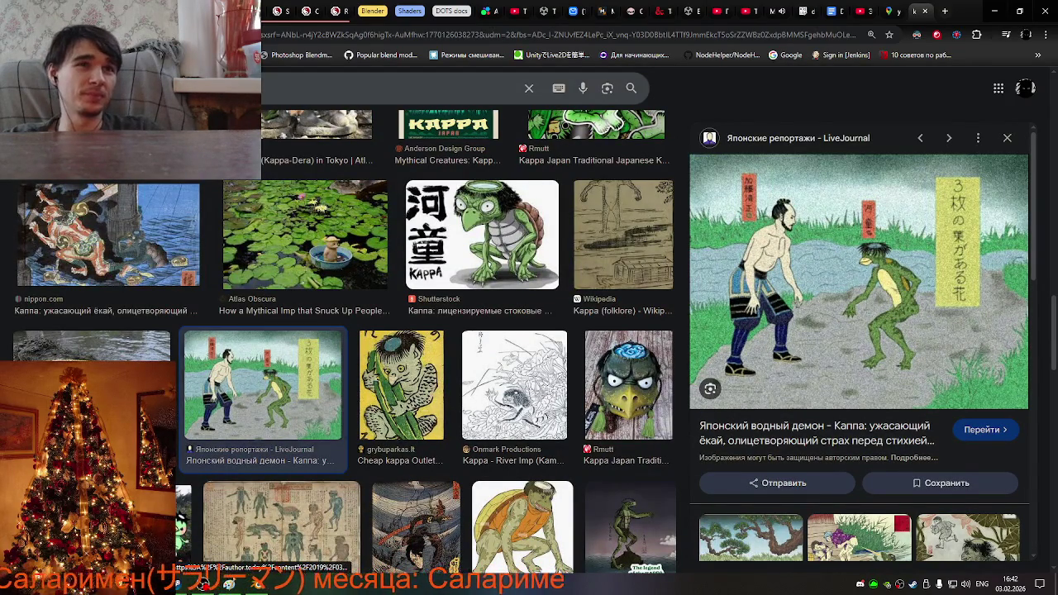
left_click(91, 347)
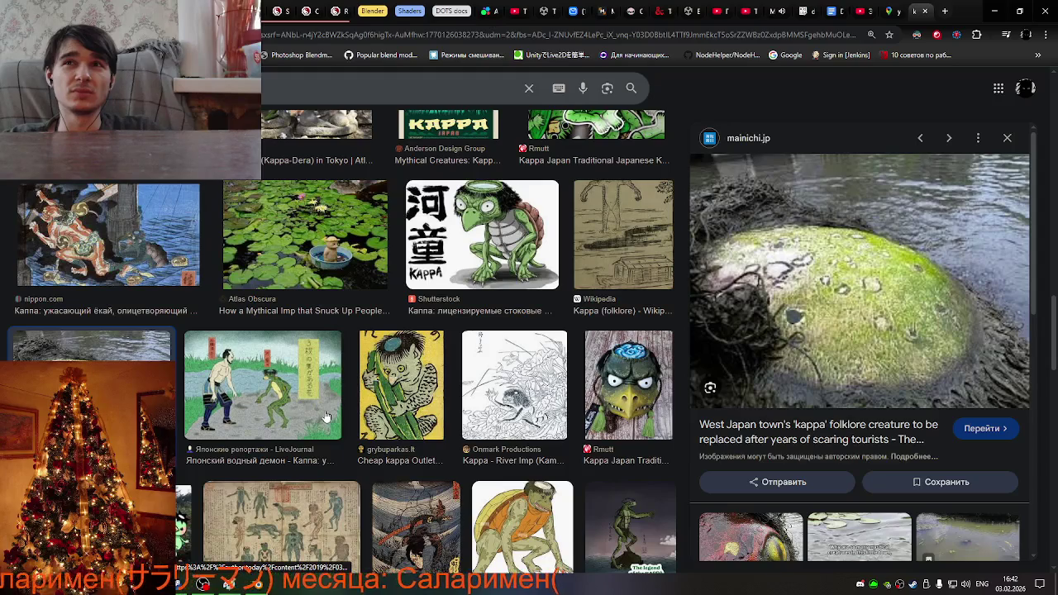
scroll(326, 417, "down", 3)
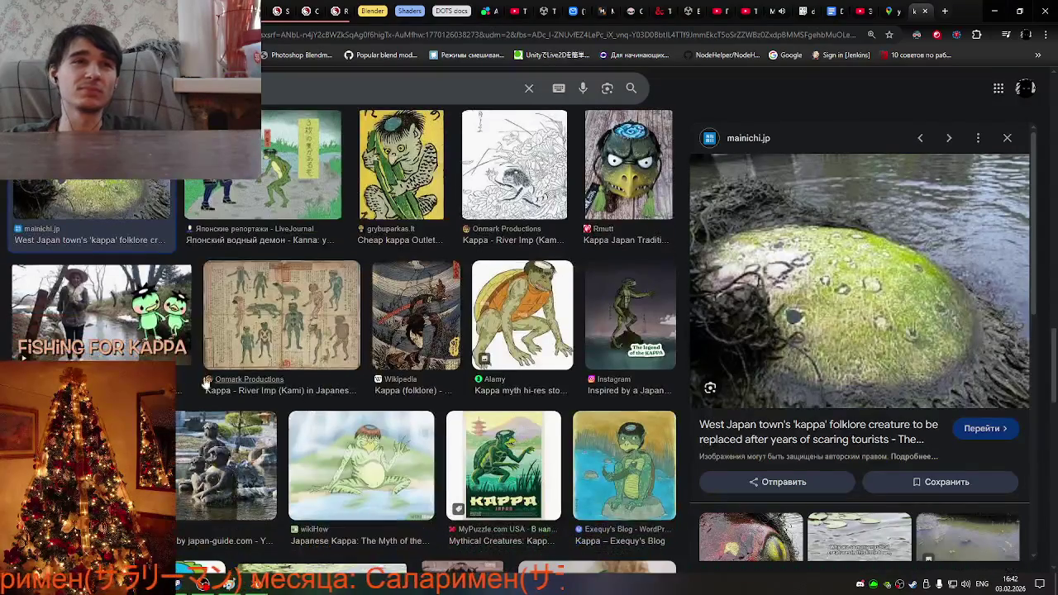
left_click(131, 334)
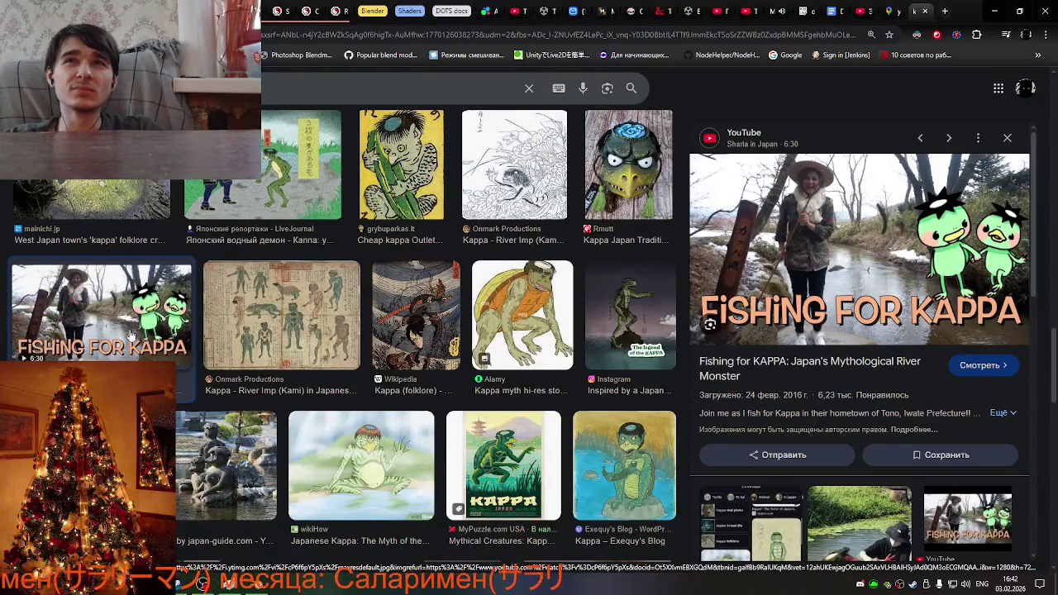
left_click(290, 327)
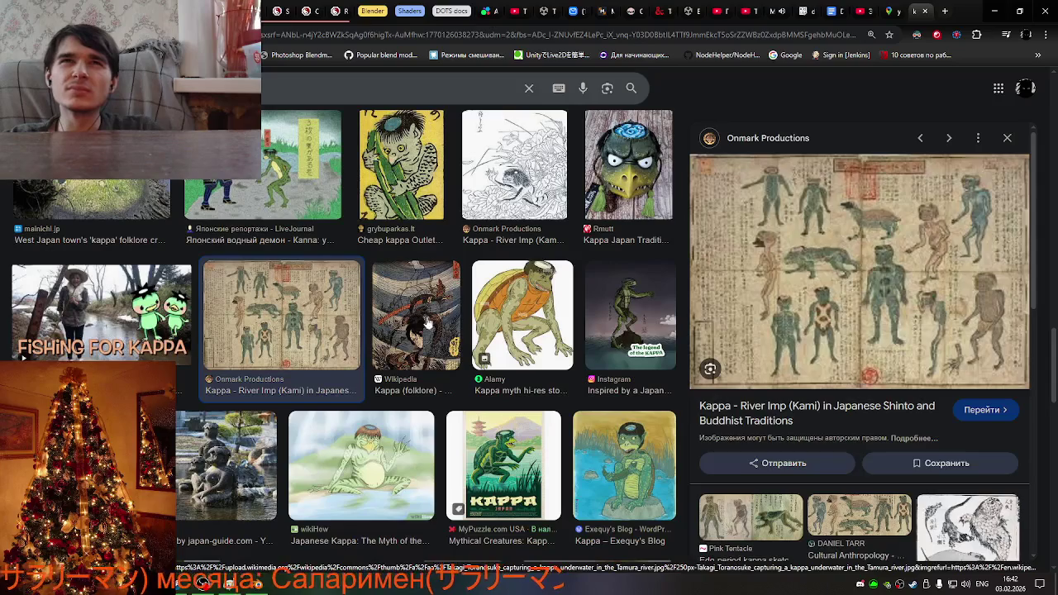
left_click(414, 322)
left_click(521, 322)
Preview the Bokksu Snack Box stone kappa statue and the Kinryuzan Kappa Temple statues.
scroll(383, 433, "down", 1)
scroll(383, 433, "down", 2)
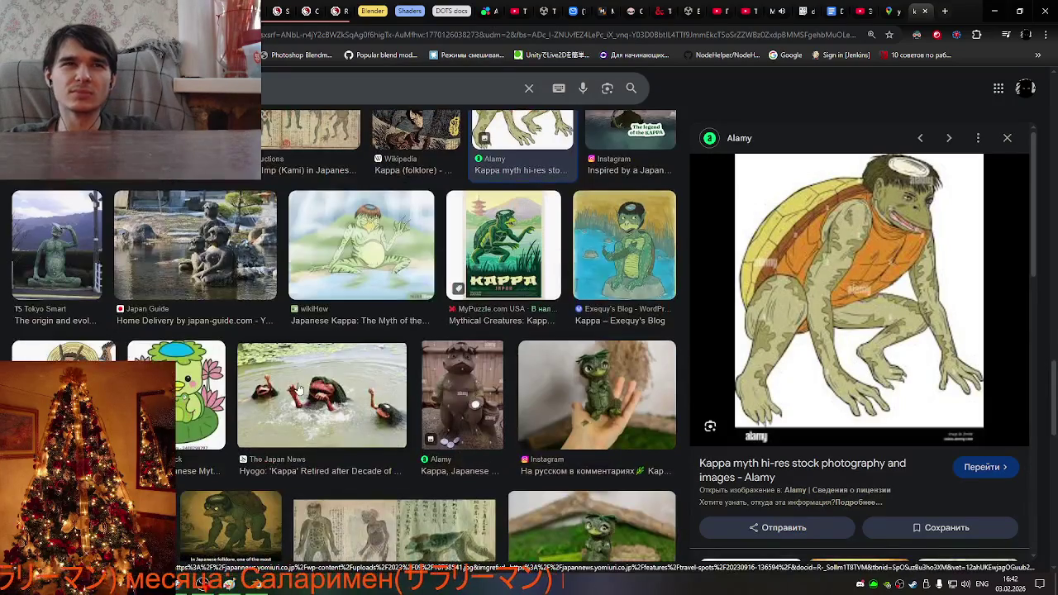
scroll(299, 388, "down", 3)
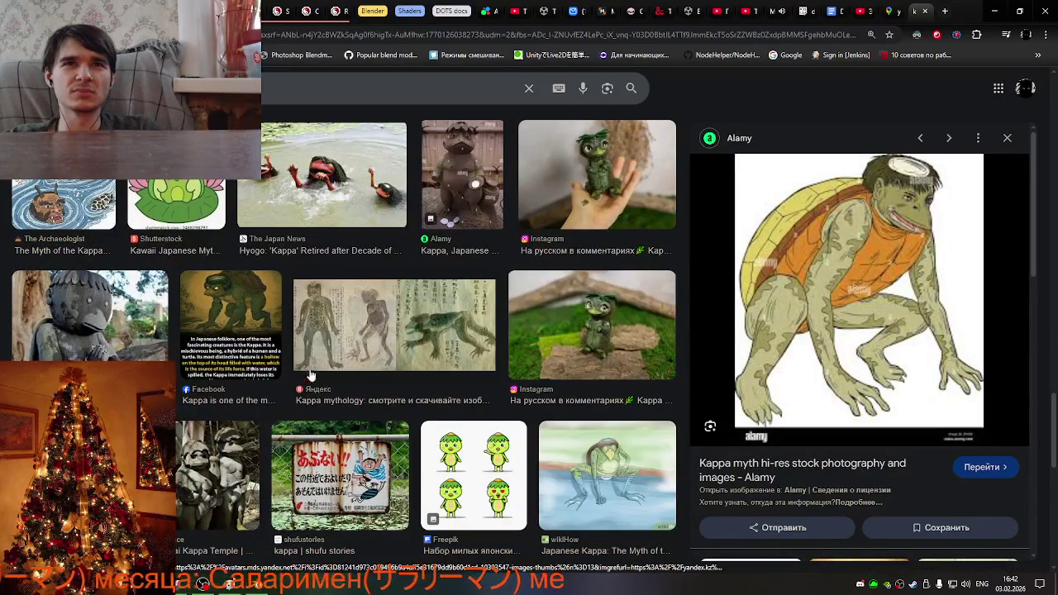
scroll(521, 329, "down", 2)
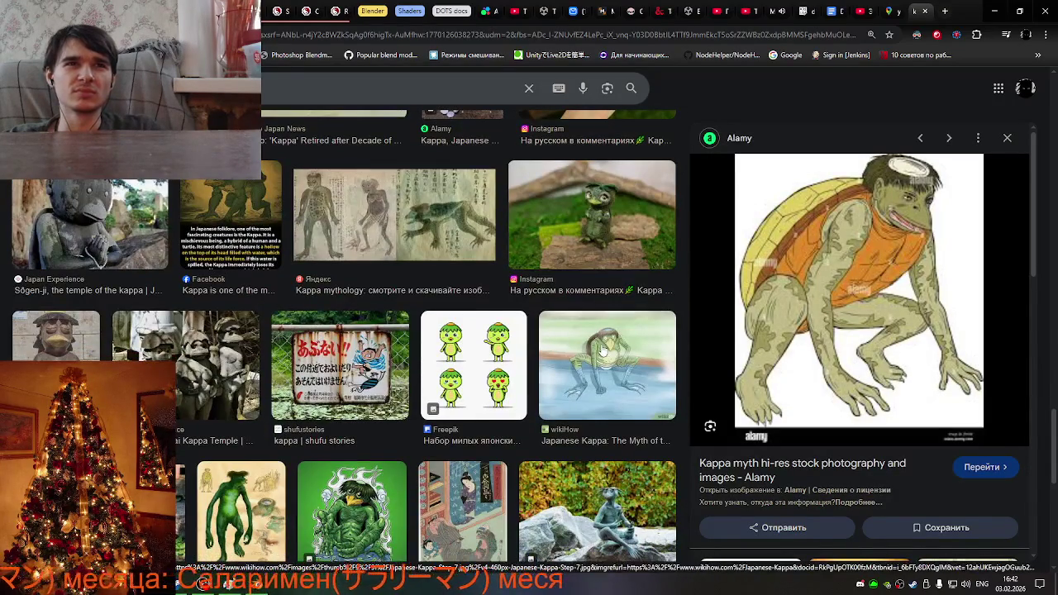
left_click(66, 351)
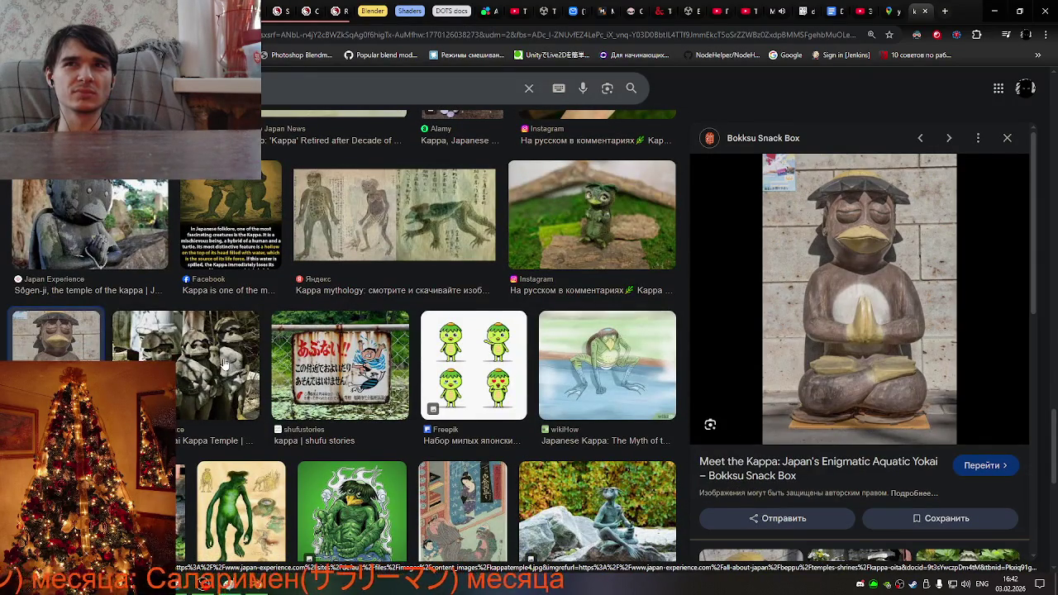
left_click(224, 363)
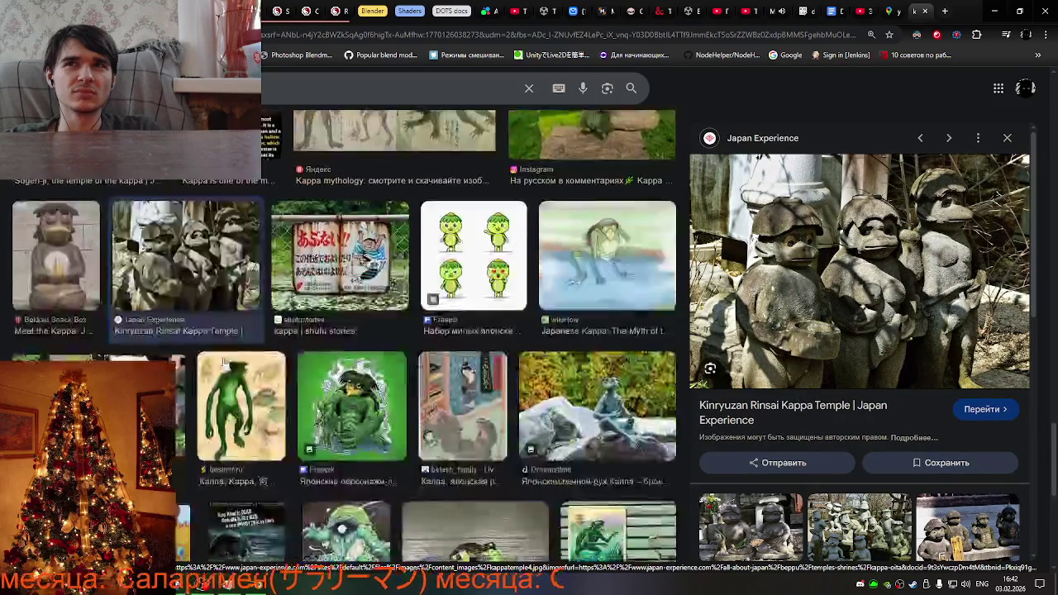
scroll(224, 363, "down", 3)
Preview the bestmif.ru, Freepik, belash_family, Dreamstime and Ryuuku Sensei kappa images.
left_click(239, 351)
left_click(351, 369)
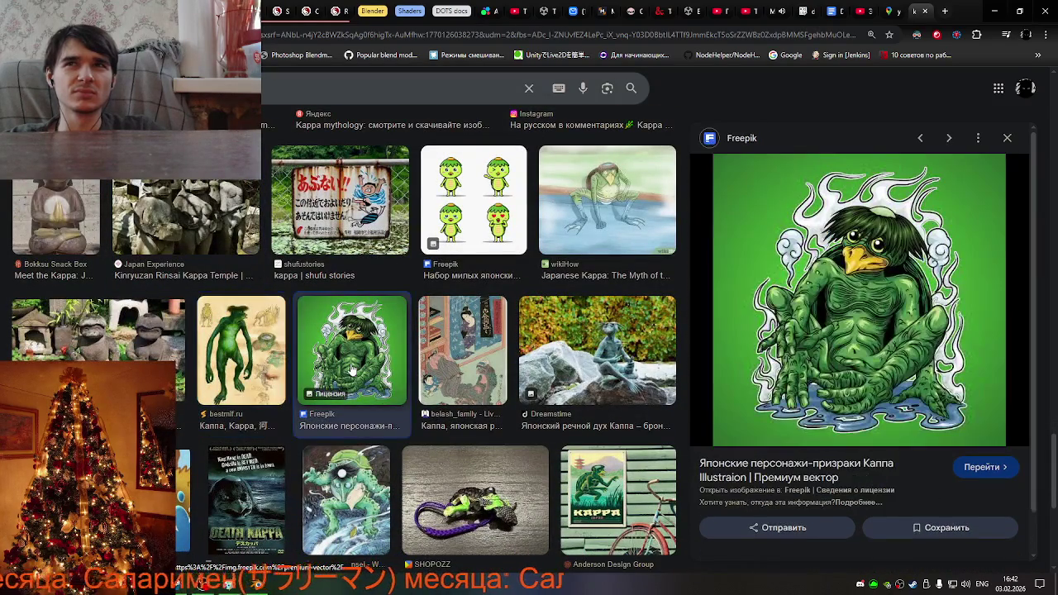
left_click(440, 357)
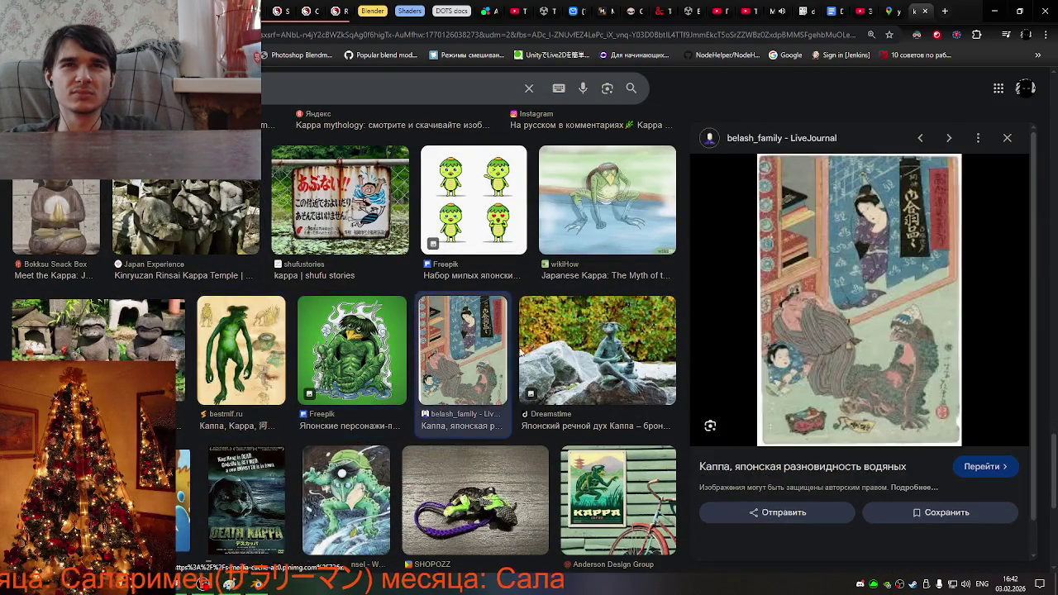
left_click(595, 344)
scroll(595, 344, "down", 3)
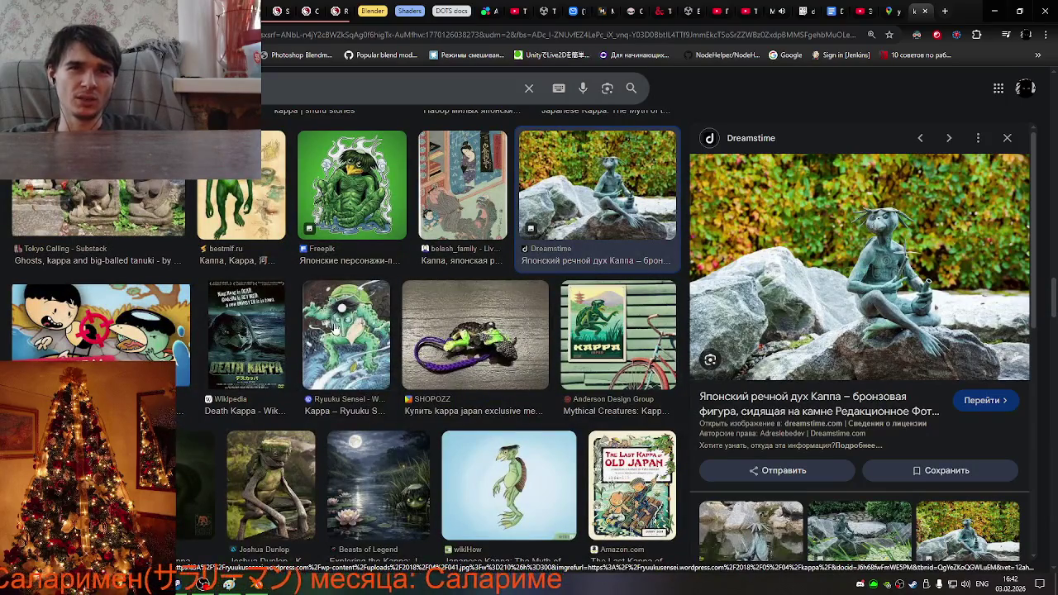
left_click(335, 329)
Preview the 'The Last Kappa of Old Japan' book cover.
scroll(467, 334, "down", 3)
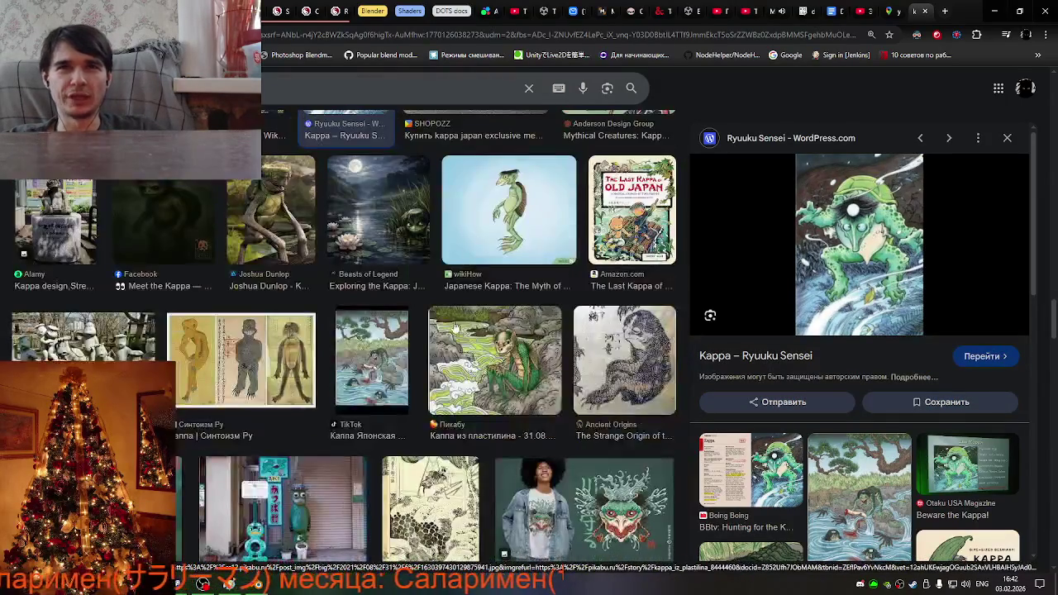
scroll(454, 329, "down", 3)
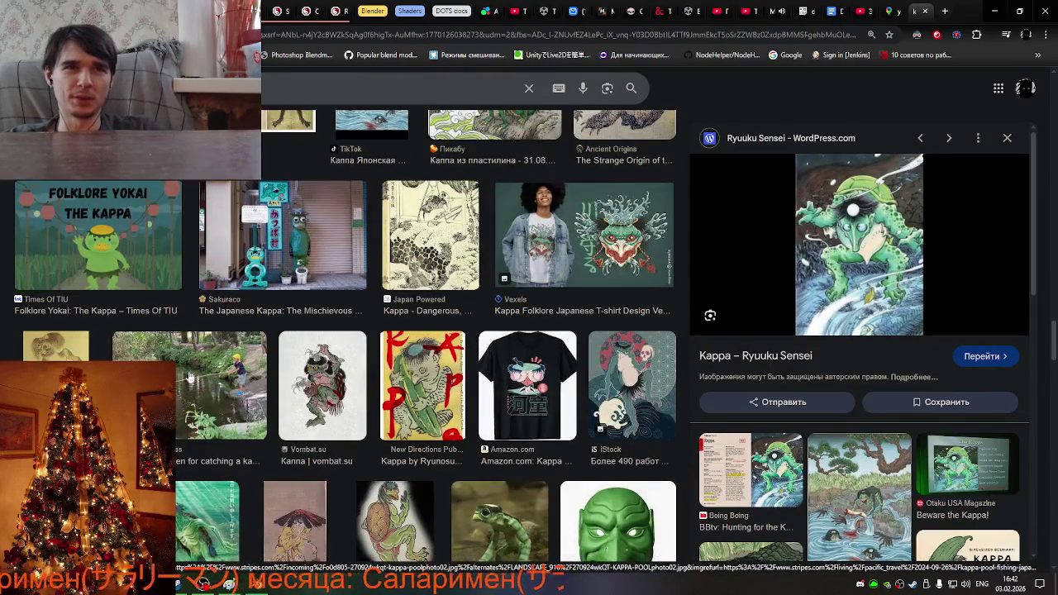
scroll(396, 356, "down", 2)
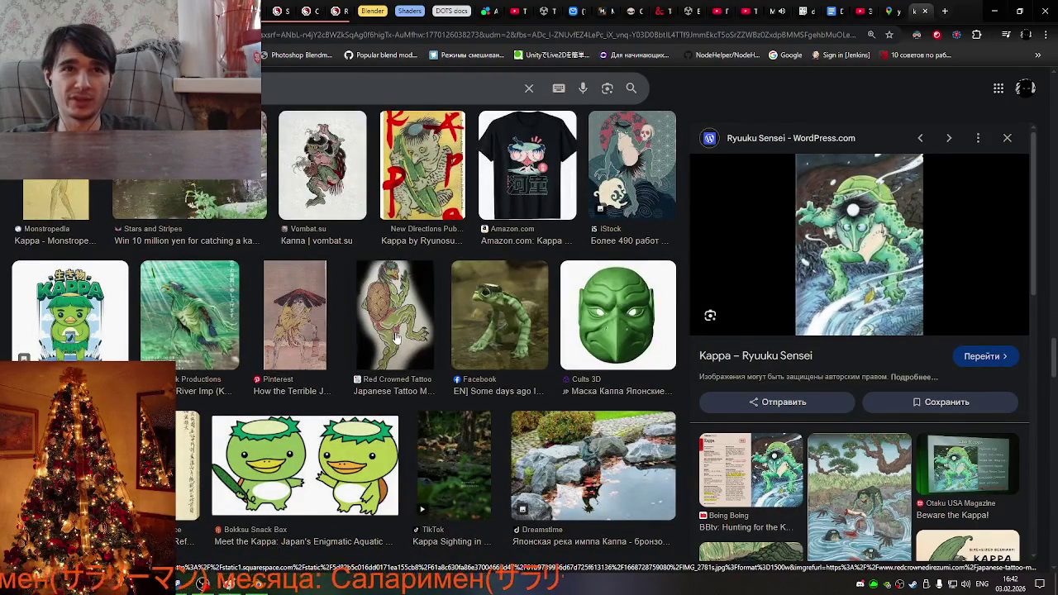
scroll(392, 347, "down", 2)
scroll(385, 363, "down", 3)
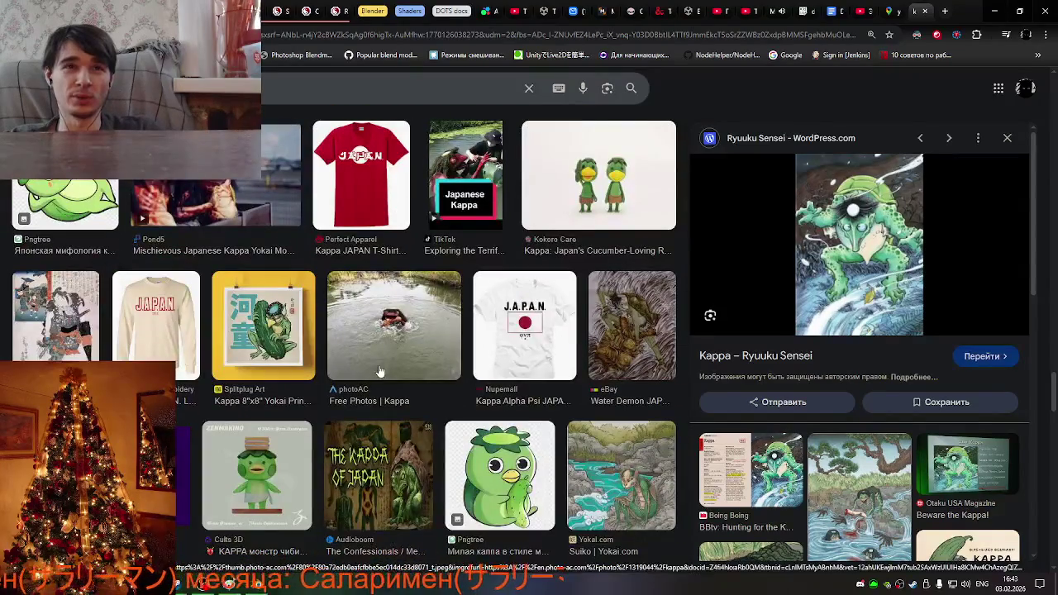
scroll(380, 371, "up", 3)
scroll(379, 368, "up", 3)
scroll(378, 365, "up", 3)
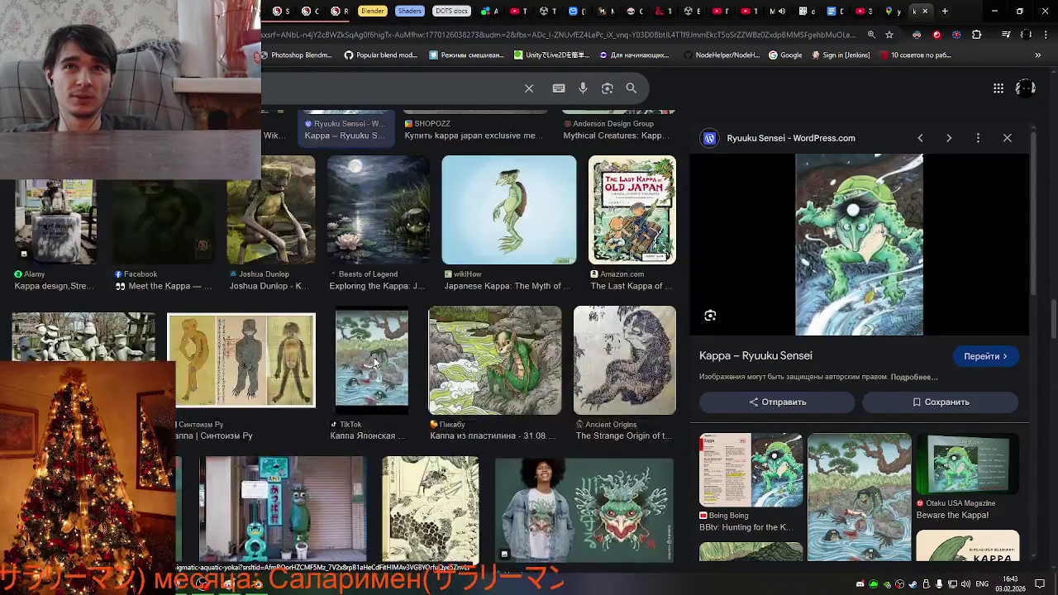
scroll(376, 362, "up", 3)
left_click(642, 517)
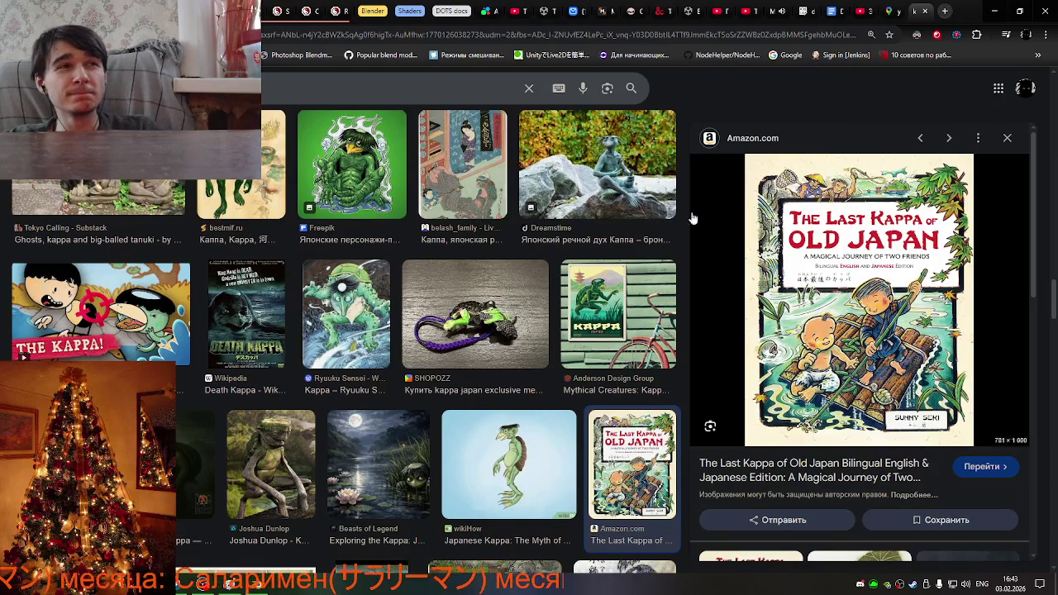
Preview the Facebook kappa image, then open a blank new browser tab.
scroll(523, 322, "down", 3)
scroll(523, 322, "down", 3)
scroll(524, 322, "down", 3)
scroll(523, 322, "down", 2)
scroll(523, 323, "down", 2)
scroll(523, 322, "down", 2)
scroll(523, 319, "down", 2)
scroll(523, 319, "up", 5)
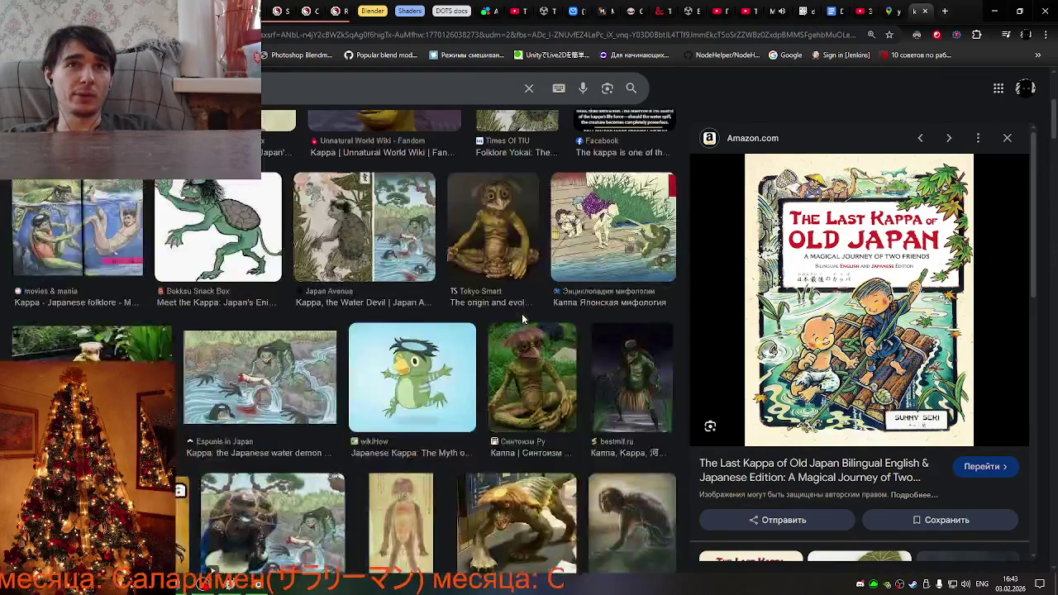
scroll(522, 319, "up", 5)
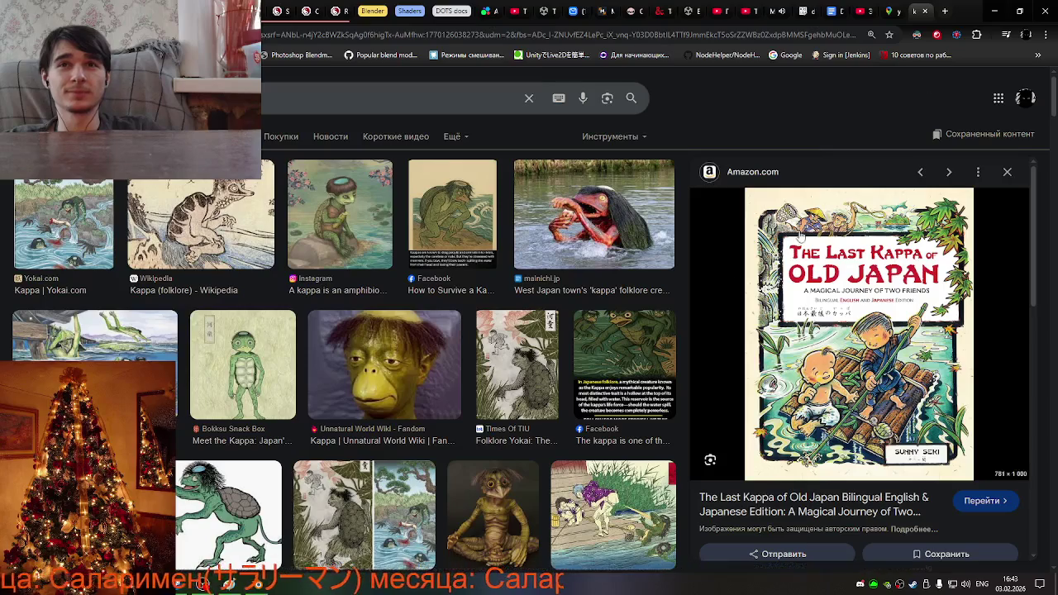
left_click(641, 365)
left_click(945, 11)
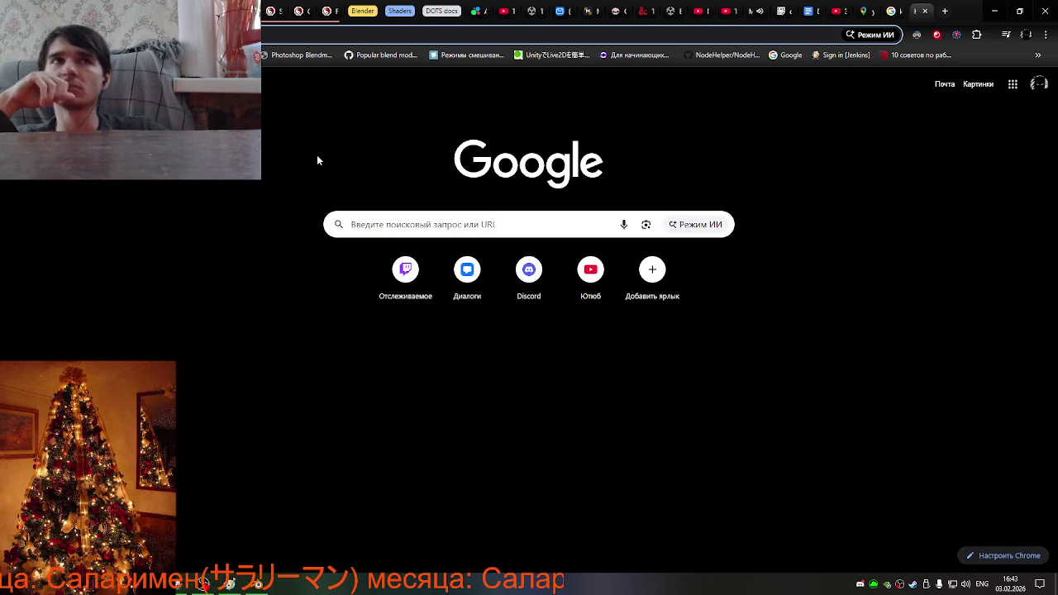
Search Google Images for 'kappa king smite'.
key("ctrl+l")
type("kappa kin")
key("BackSpace")
key("BackSpace")
key("BackSpace")
key("BackSpace")
key("BackSpace")
key("BackSpace")
key("BackSpace")
key("BackSpace")
type("king smite")
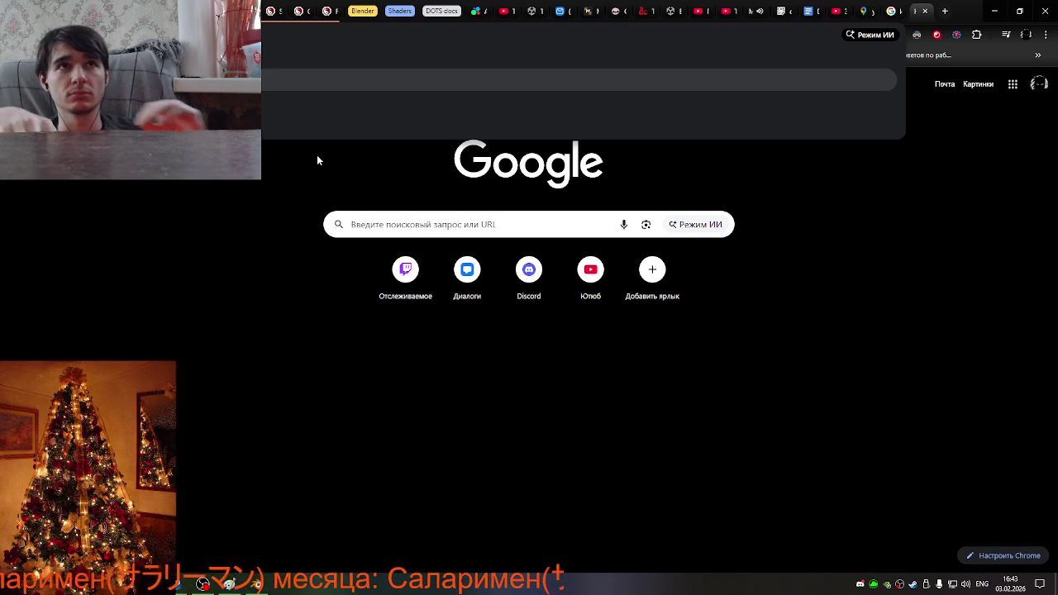
key("Return")
left_click(207, 137)
Preview the SMITE Kuzenbo reveal, Official SMITE Wiki and Game Watcher images, then open a new tab.
left_click(116, 250)
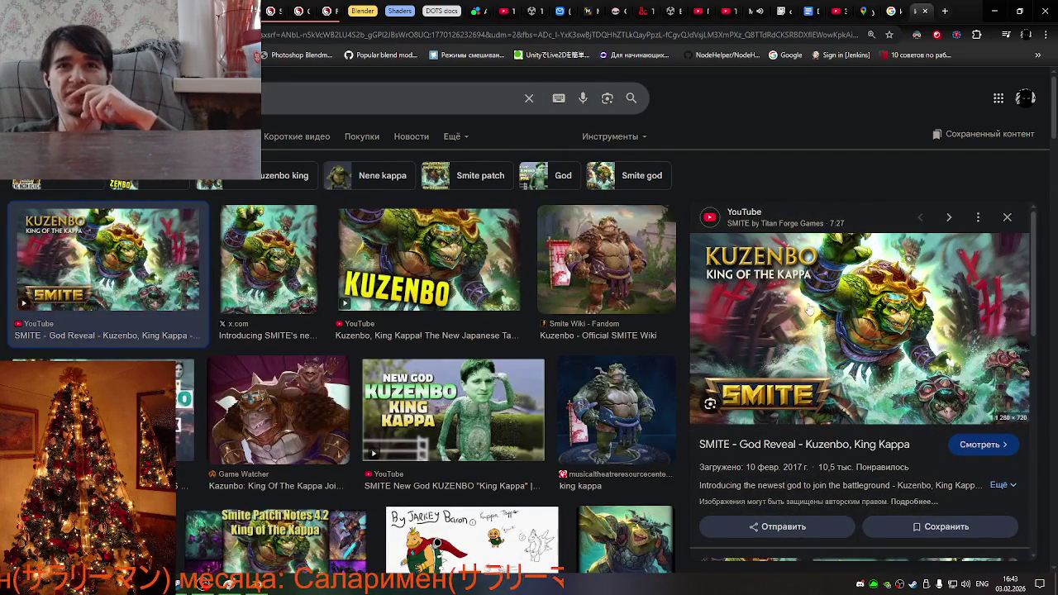
left_click(632, 401)
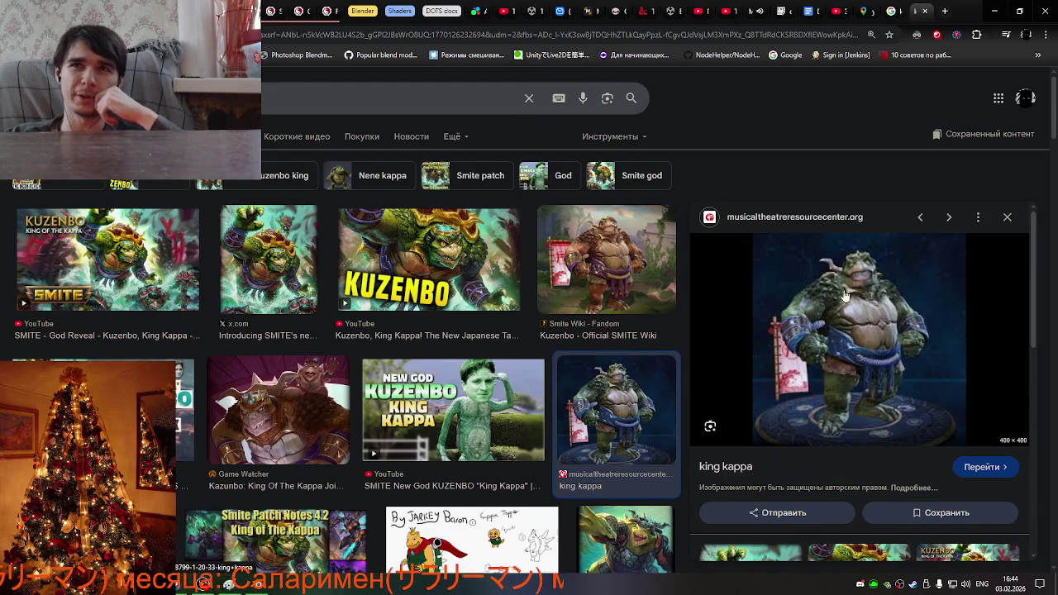
left_click(604, 297)
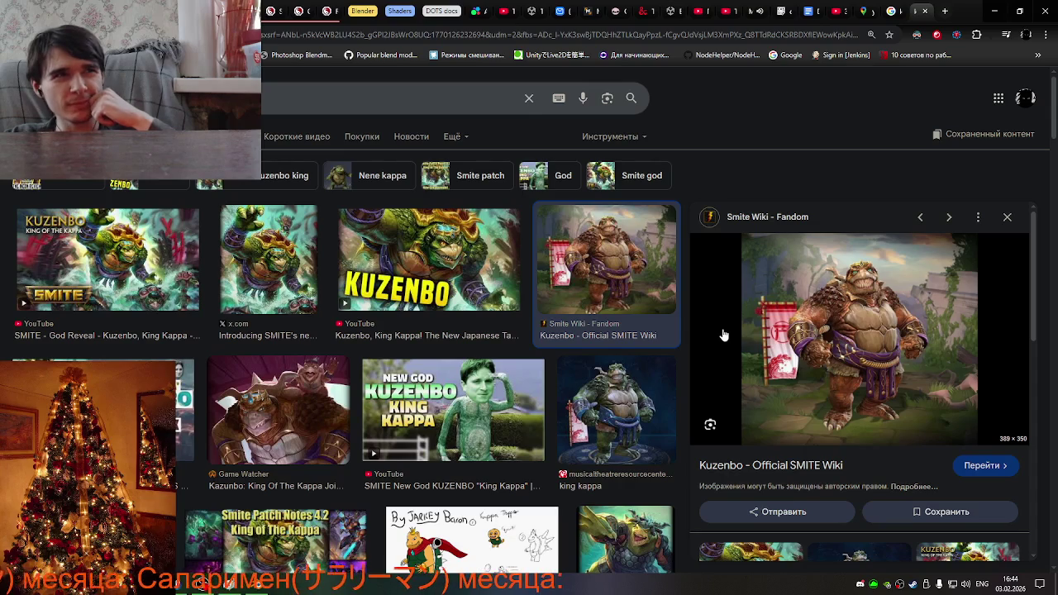
left_click(294, 432)
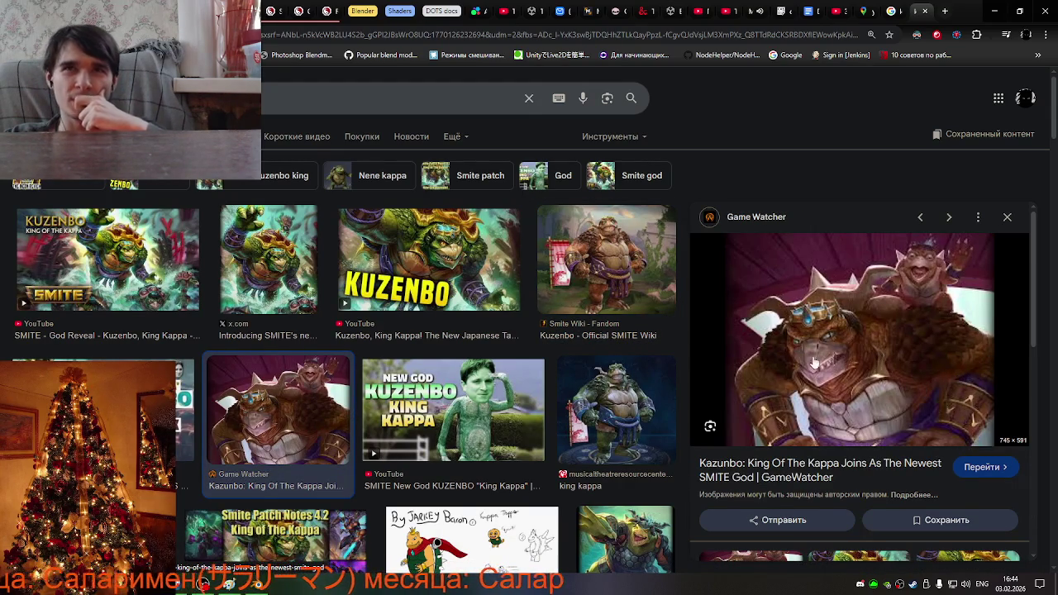
left_click(621, 279)
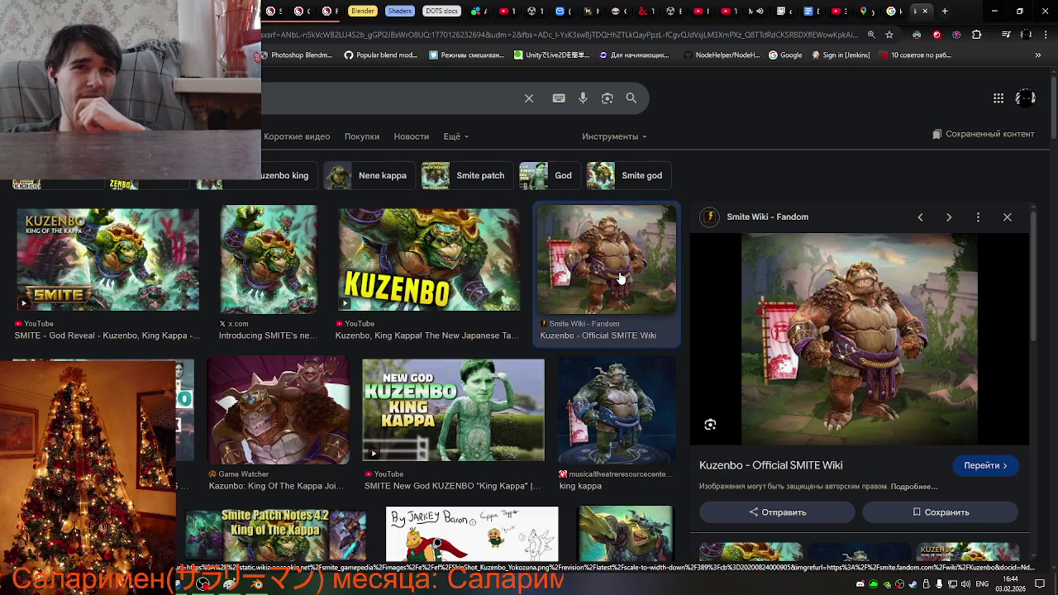
left_click(947, 9)
key("alt+shift")
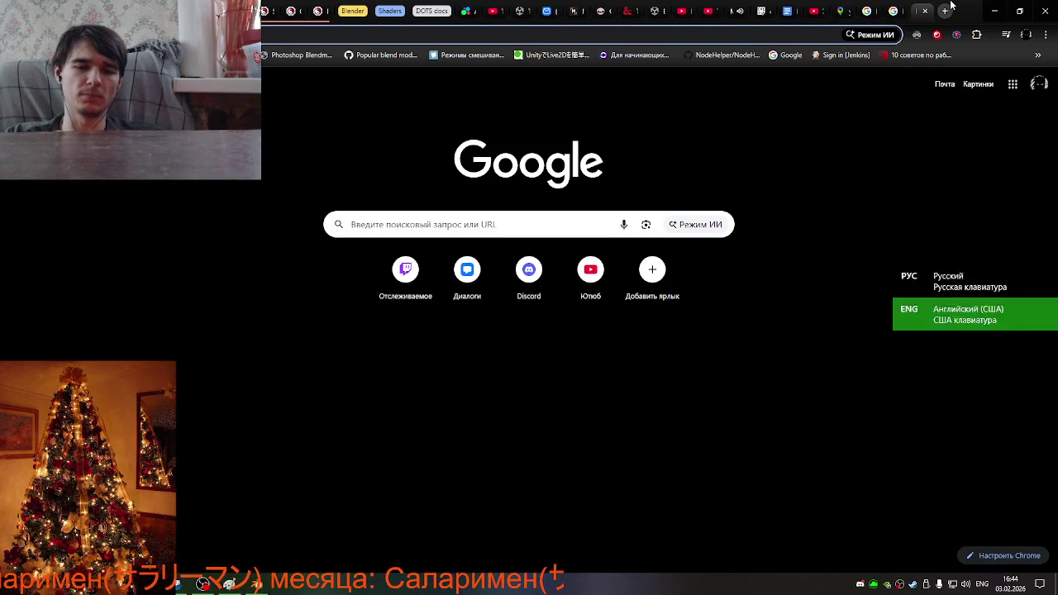
Search Google Images for 'боузер' (Bowser) and preview the OZON Bowser figure.
type("боузер")
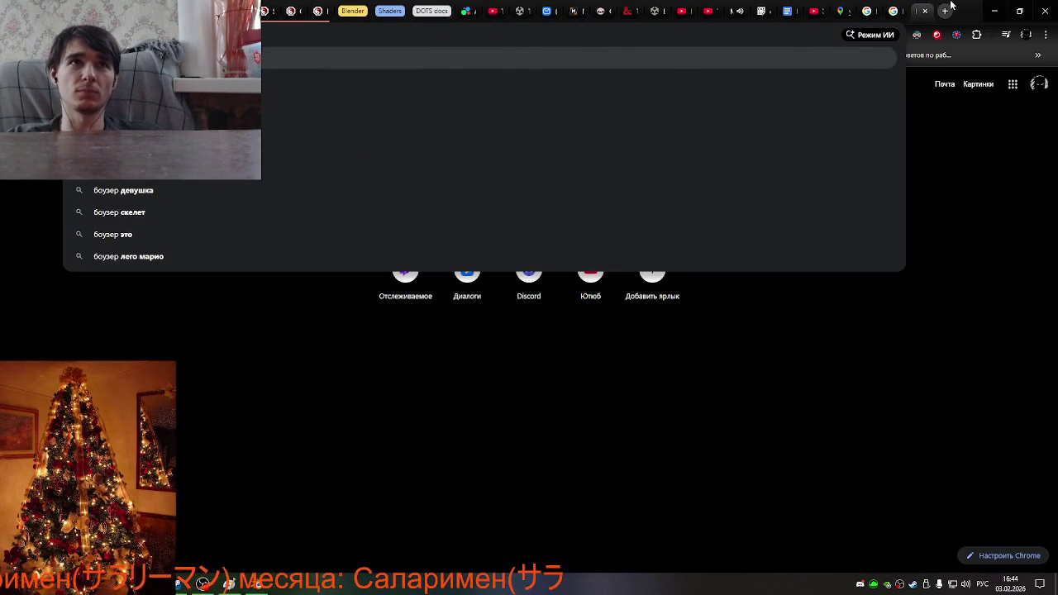
key("Return")
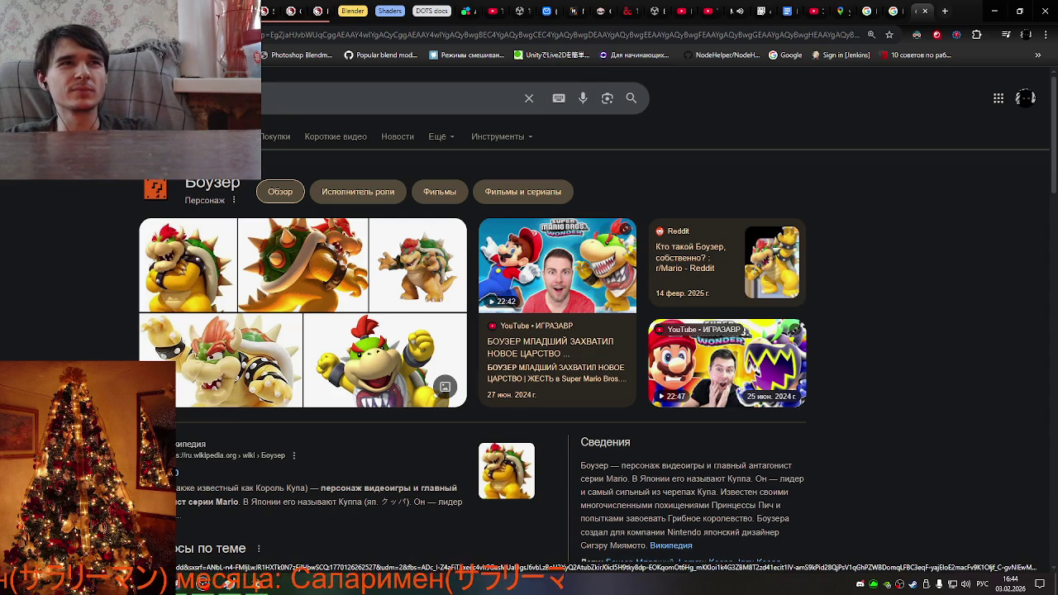
left_click(300, 307)
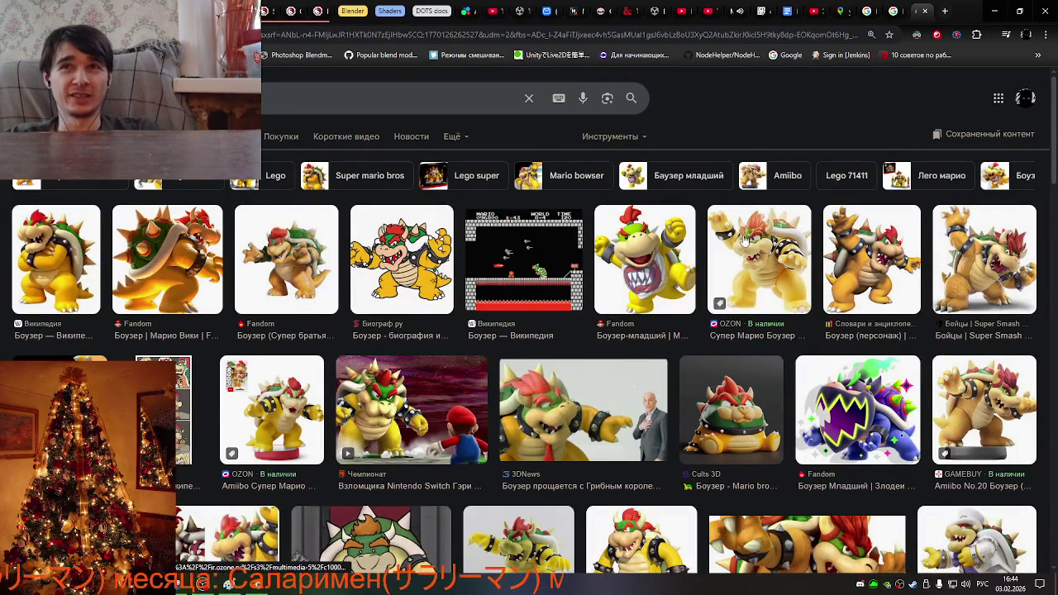
left_click(786, 247)
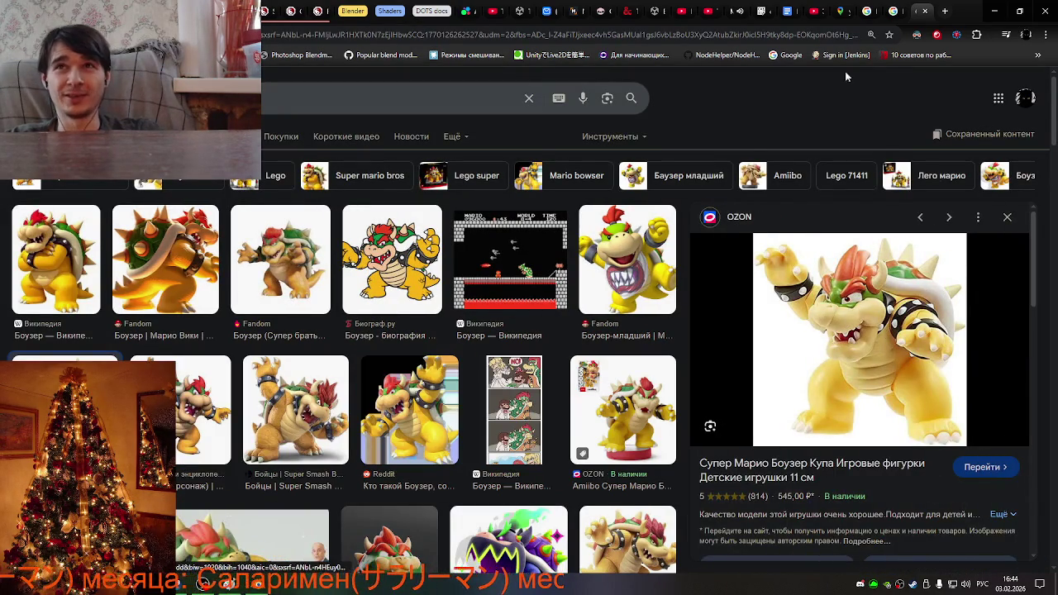
Compare with the Kuzenbo SMITE God Reveal video result, then open a new tab.
left_click(898, 7)
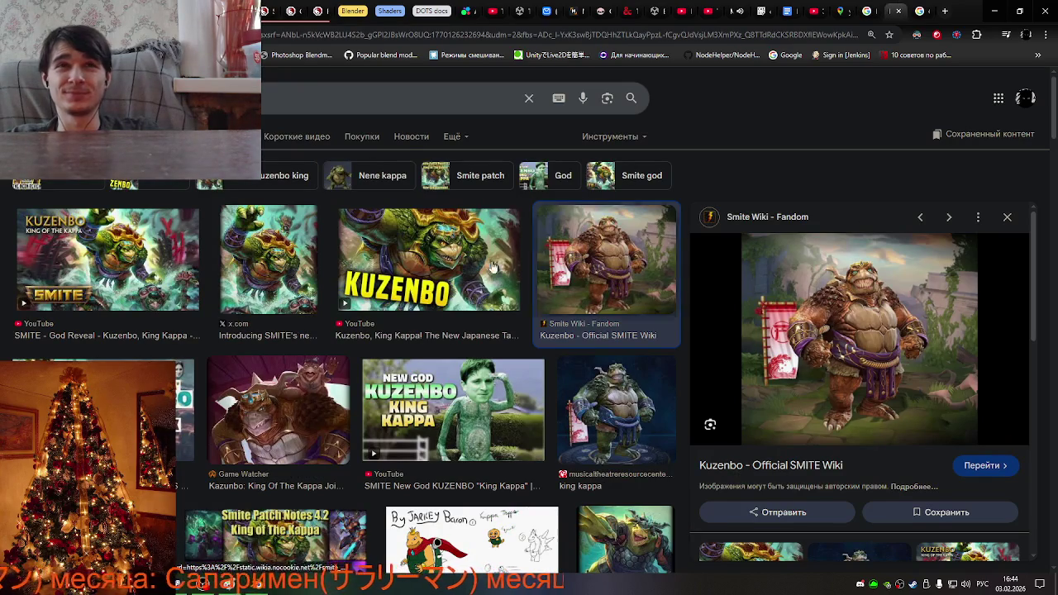
left_click(142, 262)
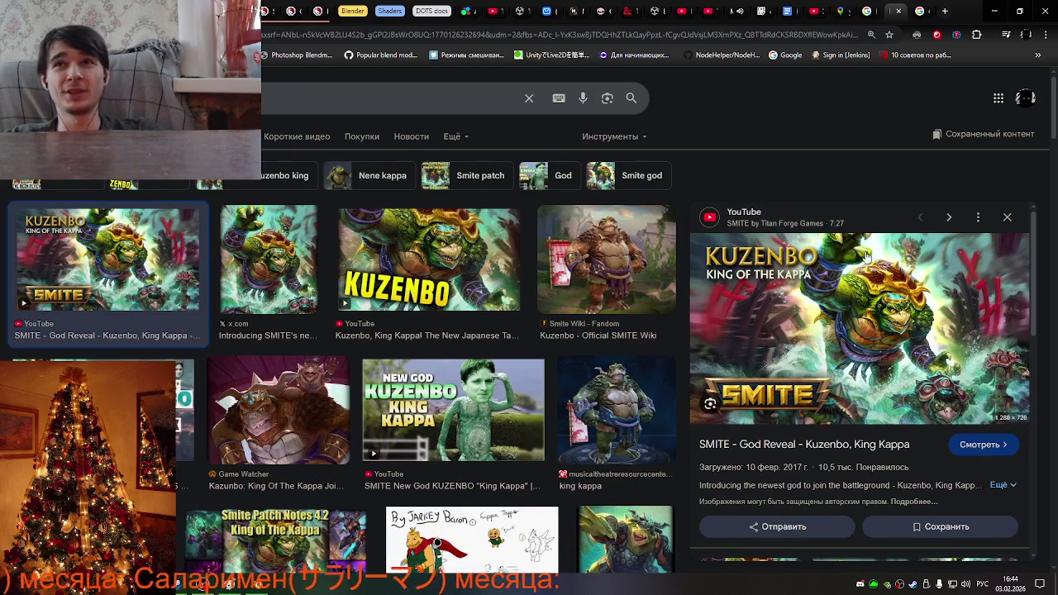
left_click(913, 8)
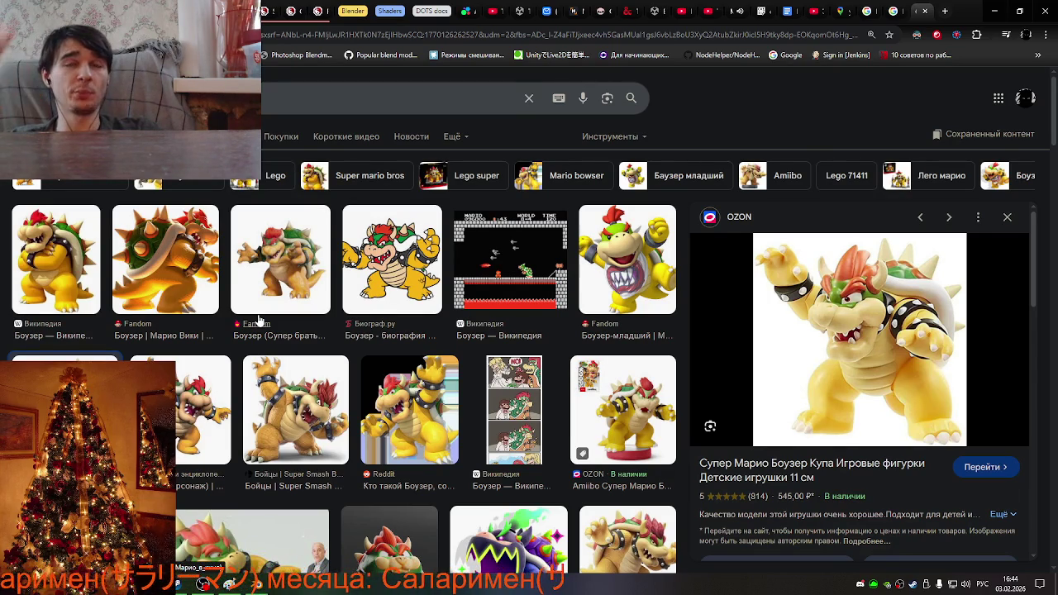
left_click(946, 10)
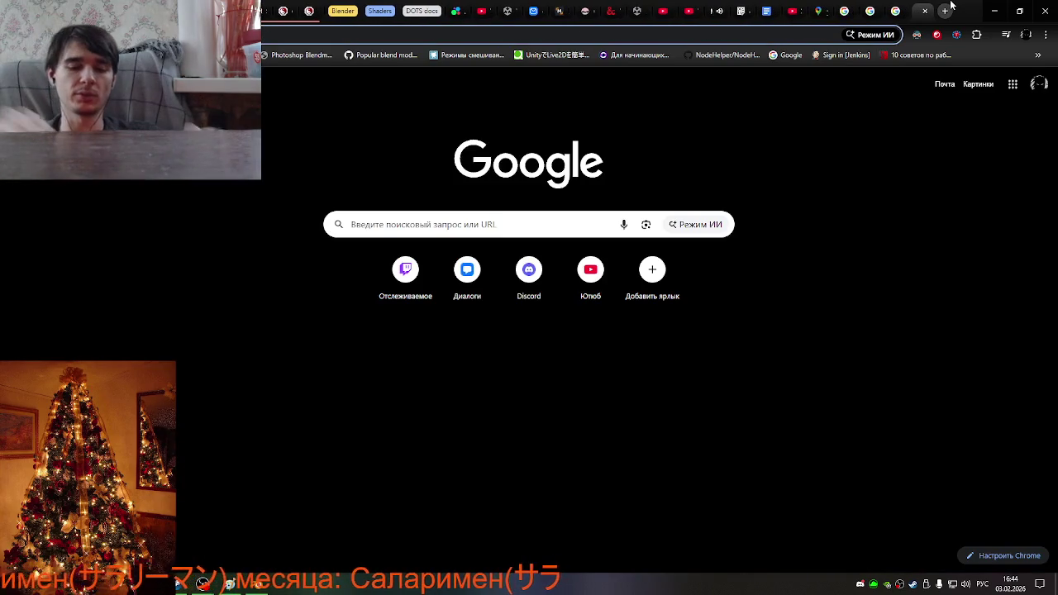
Search Google Images for 'драконочерепаха'; preview the teal statuette and the golden DaoChai.ru figurine.
type("драконочереп")
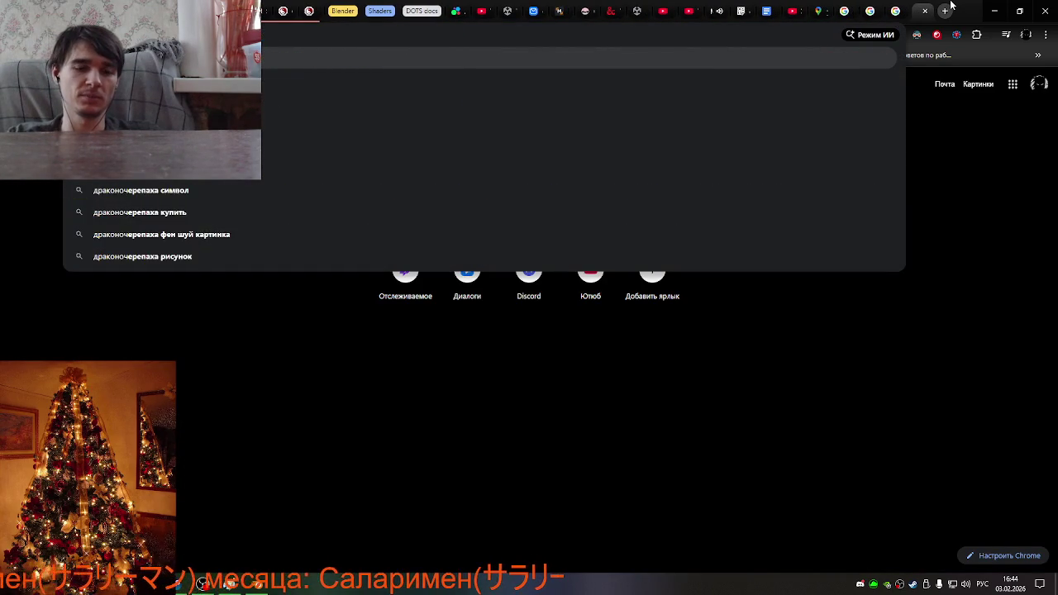
type("аха")
key("Return")
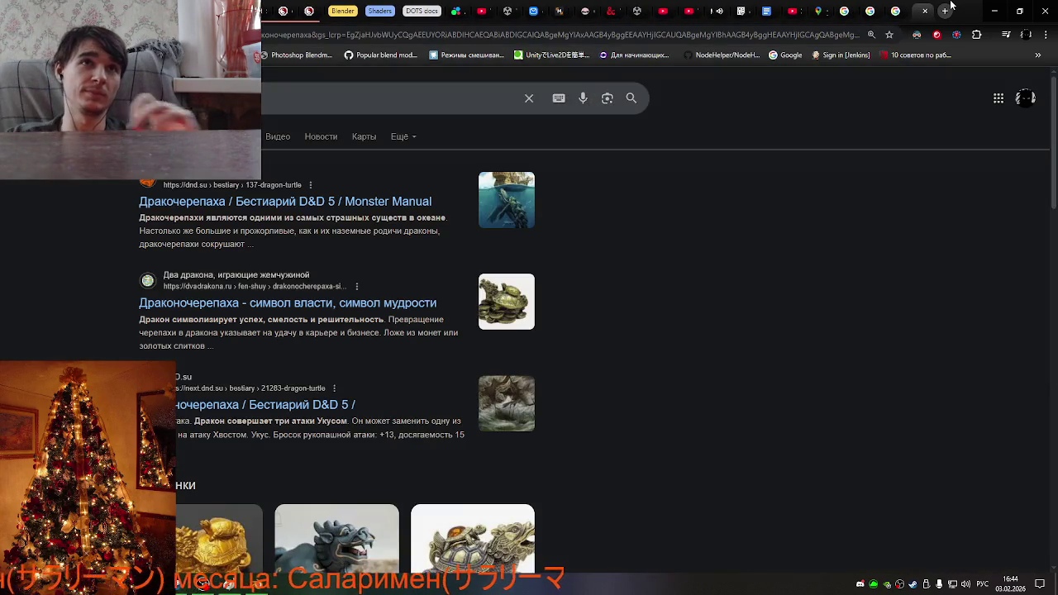
left_click(223, 137)
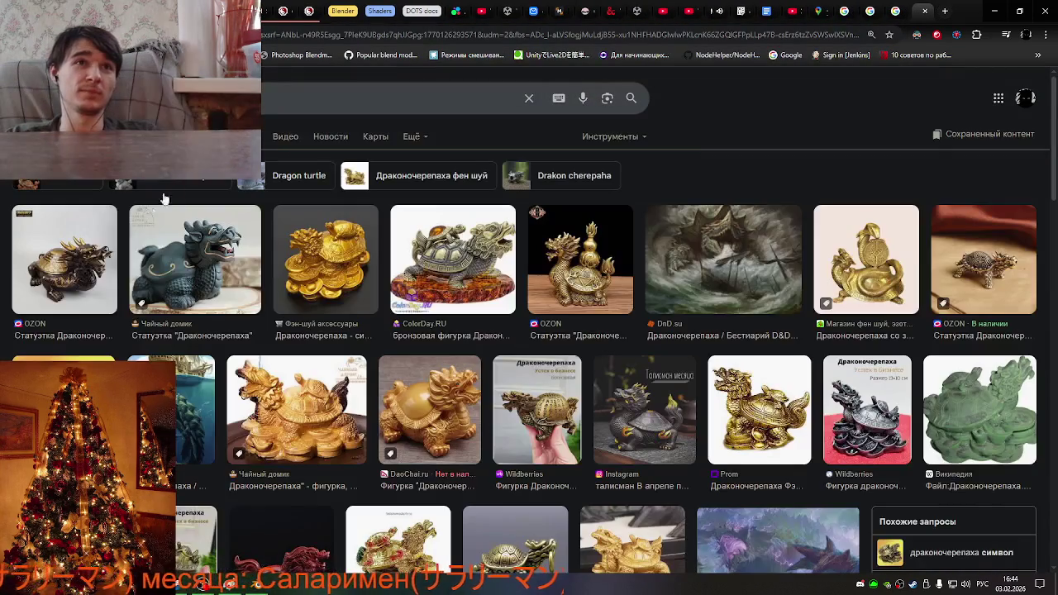
left_click(186, 251)
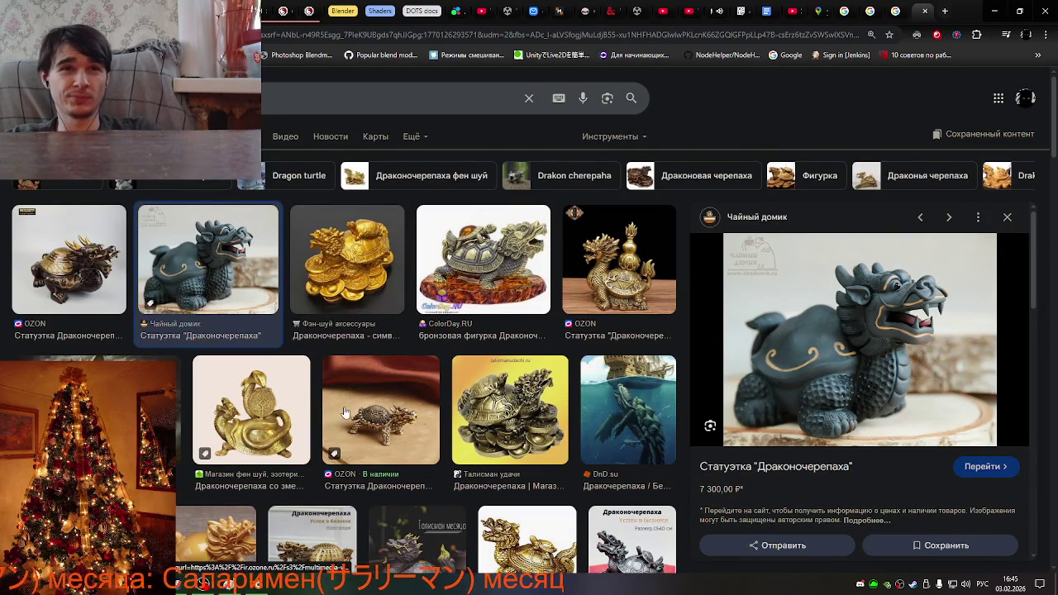
scroll(207, 430, "down", 2)
left_click(200, 448)
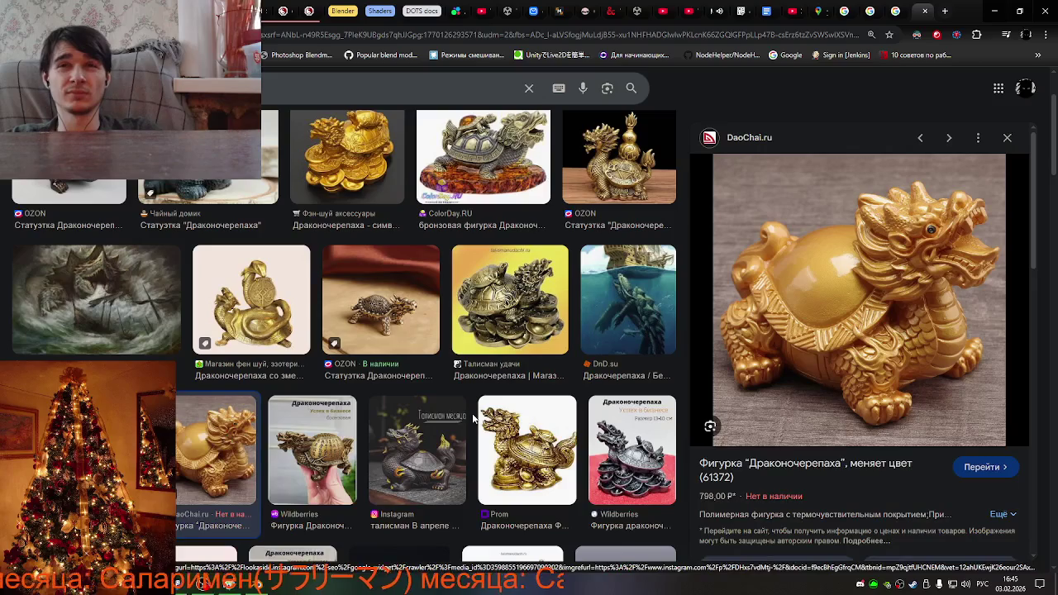
Preview the clay, brass bibliotekar.ru and bronze OZON dragon-turtles, then close that tab.
scroll(228, 441, "down", 3)
scroll(164, 418, "down", 2)
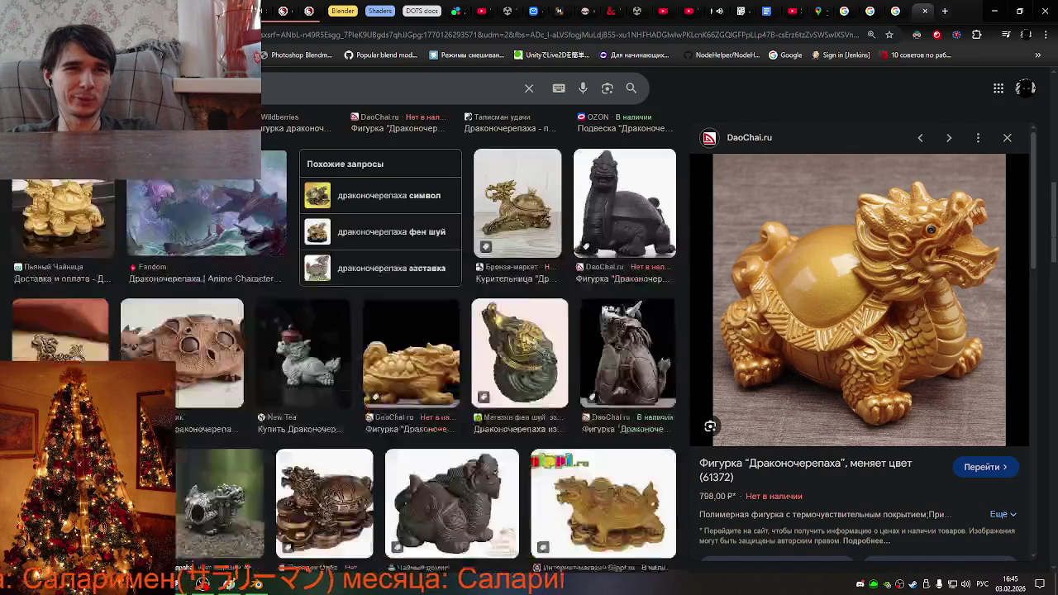
scroll(211, 484, "down", 2)
left_click(179, 385)
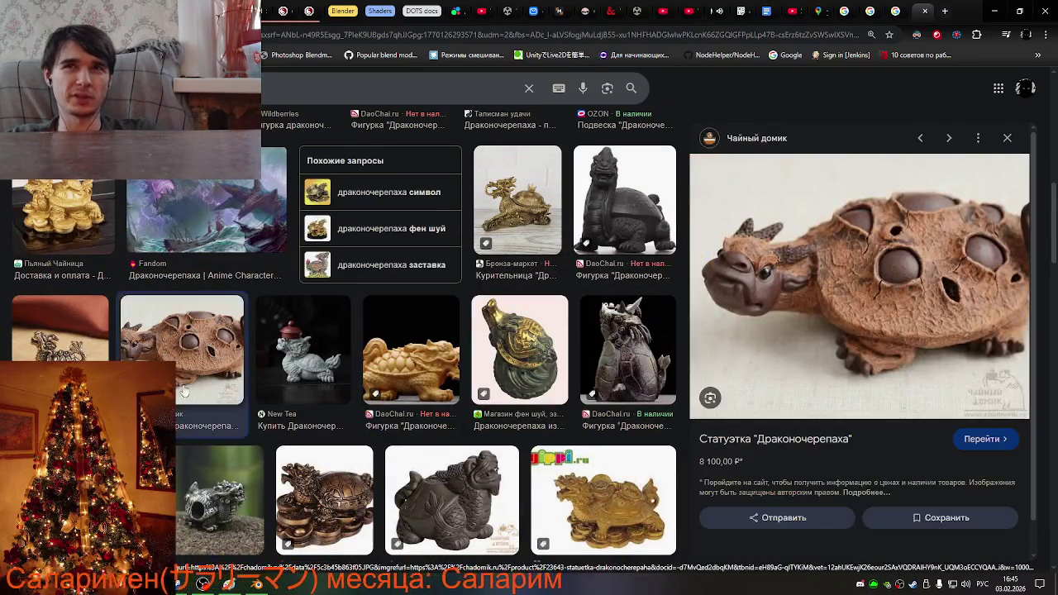
left_click(165, 419)
scroll(227, 424, "up", 3)
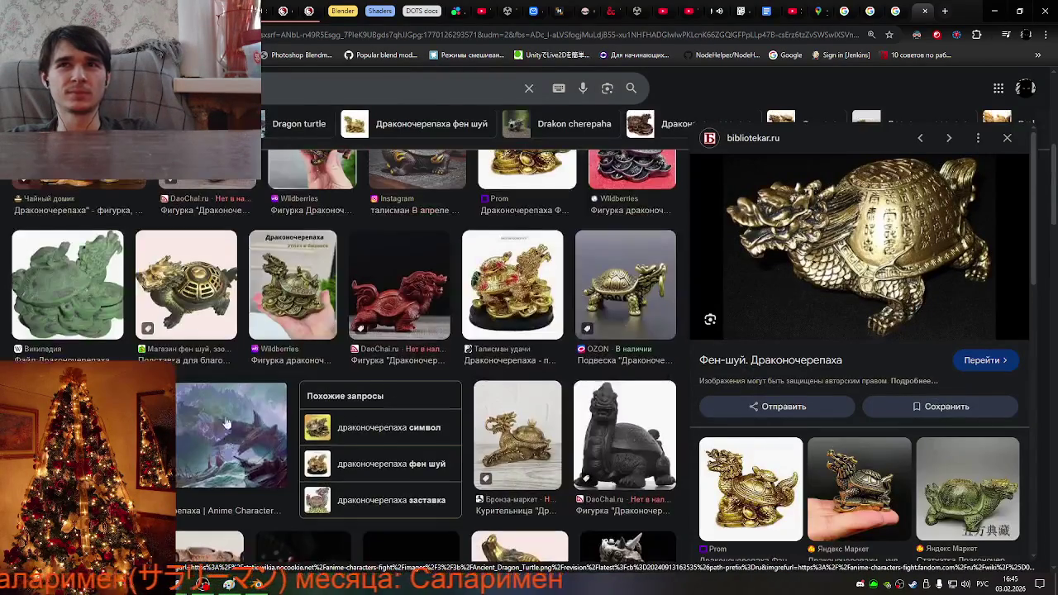
scroll(227, 424, "up", 2)
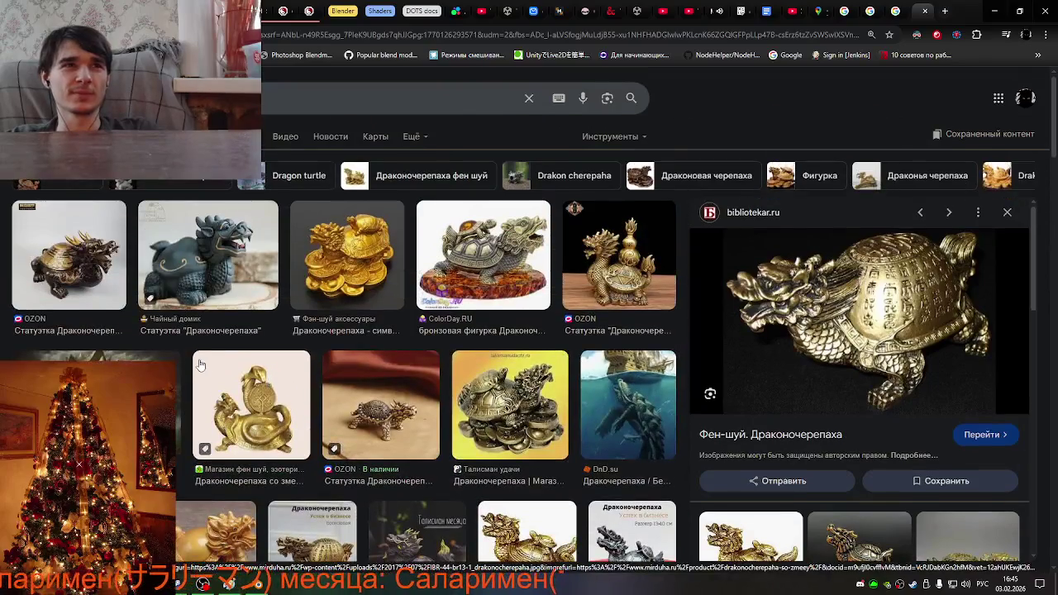
left_click(79, 281)
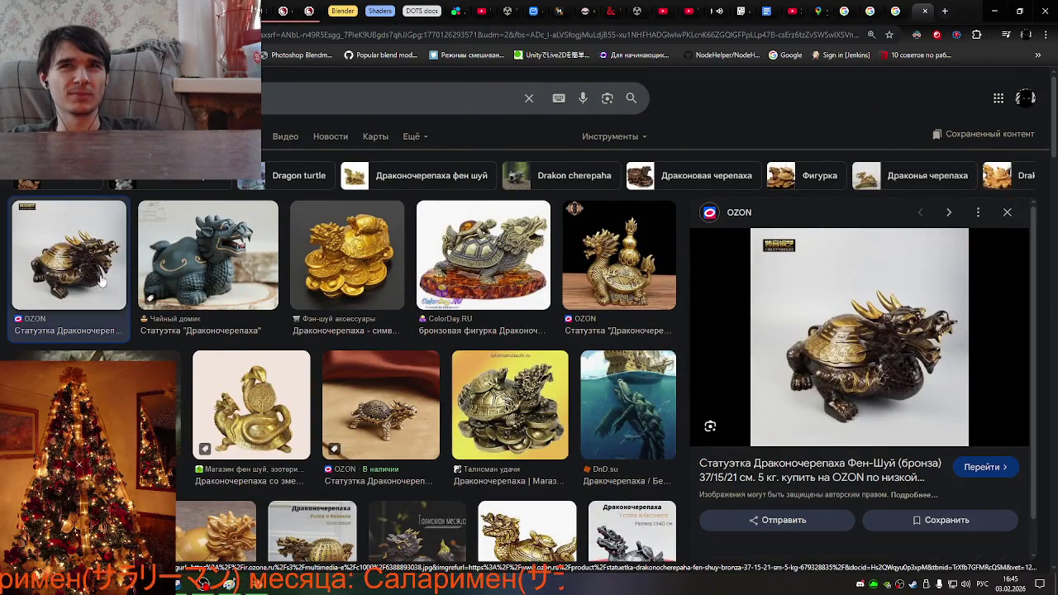
left_click(925, 12)
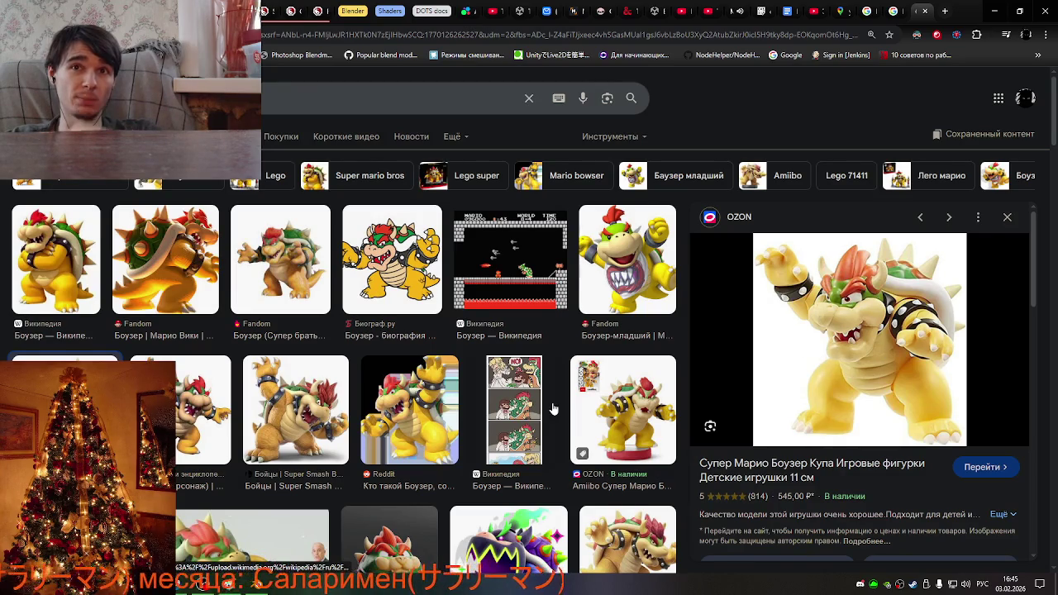
Preview the Biograf.ru Bowser drawing and compare it with the Smite Wiki Kuzenbo image.
scroll(555, 411, "down", 2)
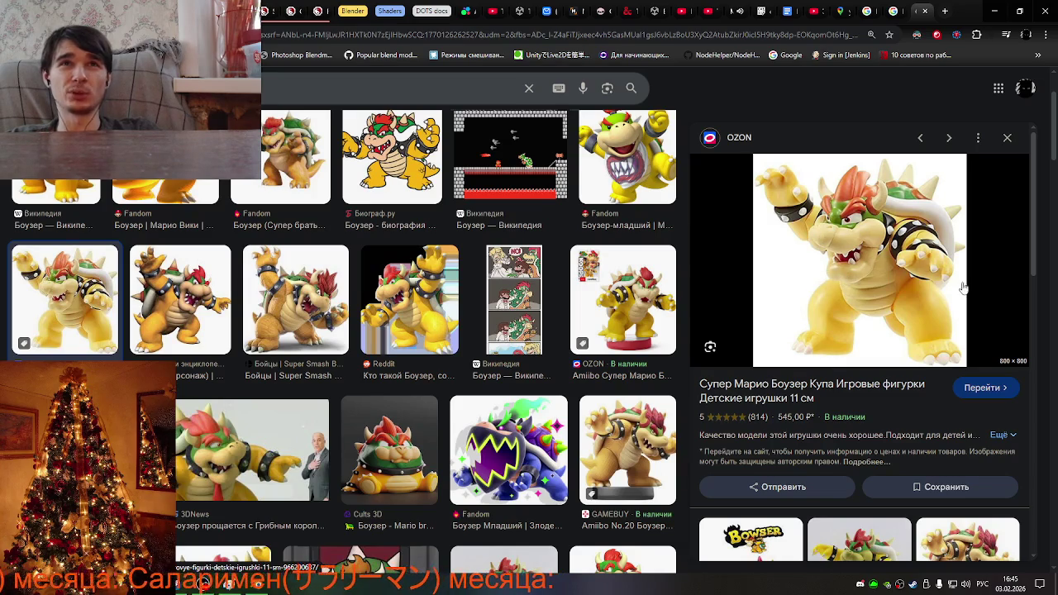
left_click(424, 153)
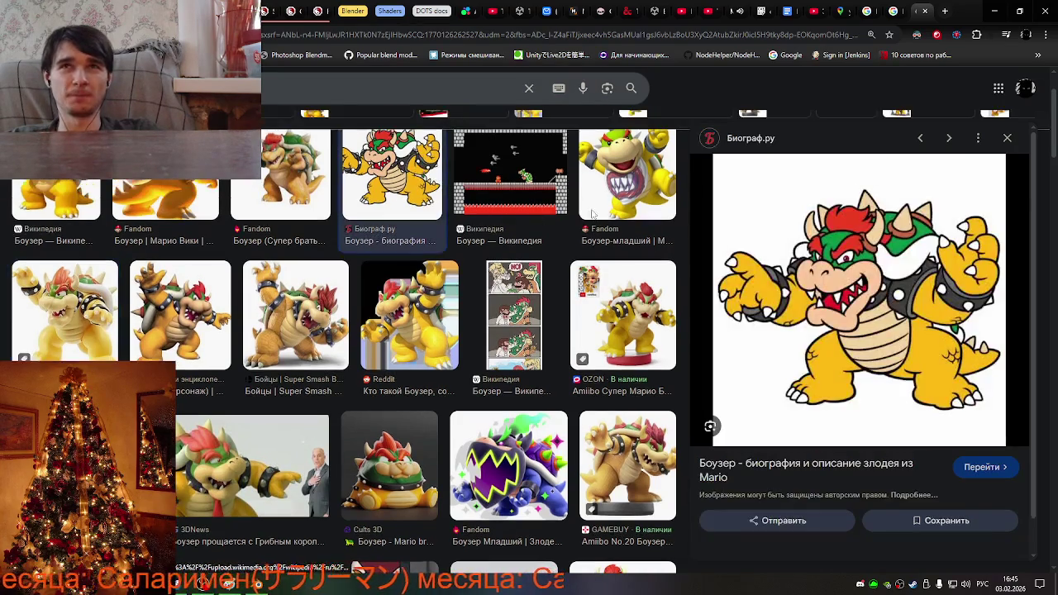
left_click(893, 10)
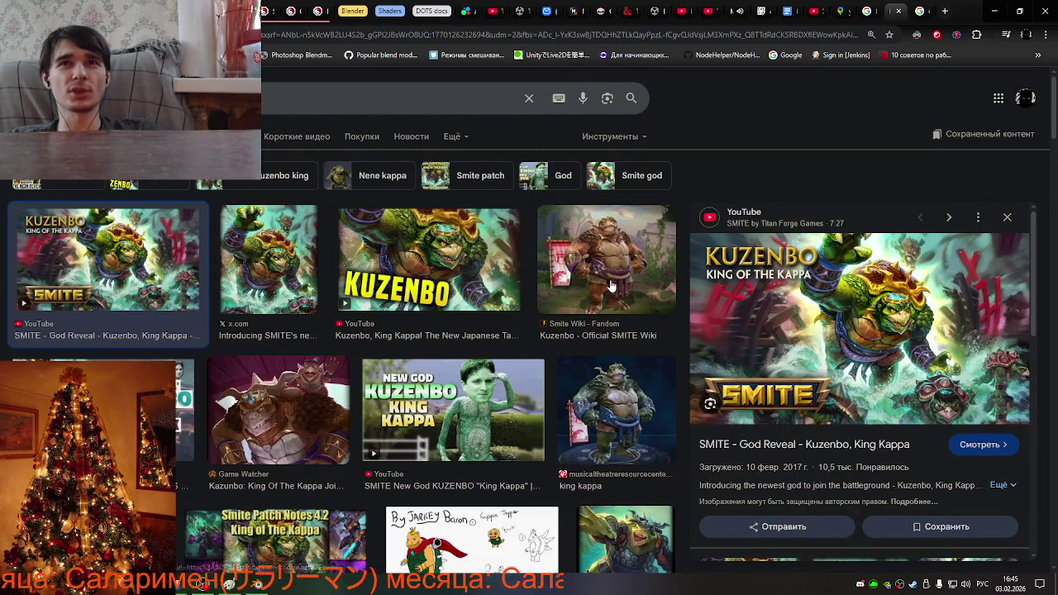
left_click(611, 286)
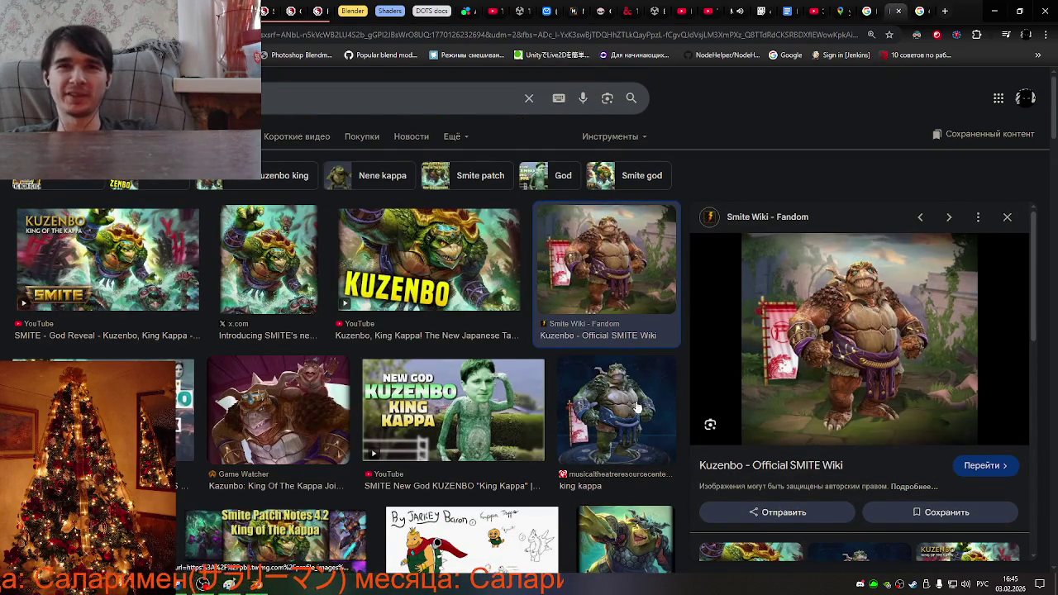
left_click(919, 11)
Preview the Wikipedia Bowser screenshot, Super Smash Bros Bowser and a Reddit Bowser image.
scroll(456, 297, "up", 2)
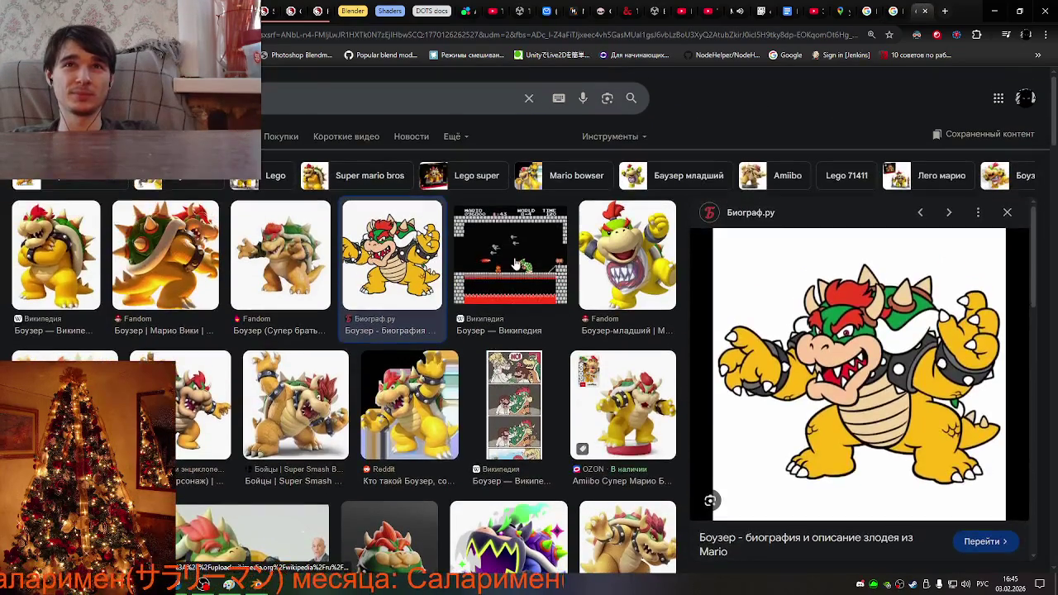
left_click(512, 262)
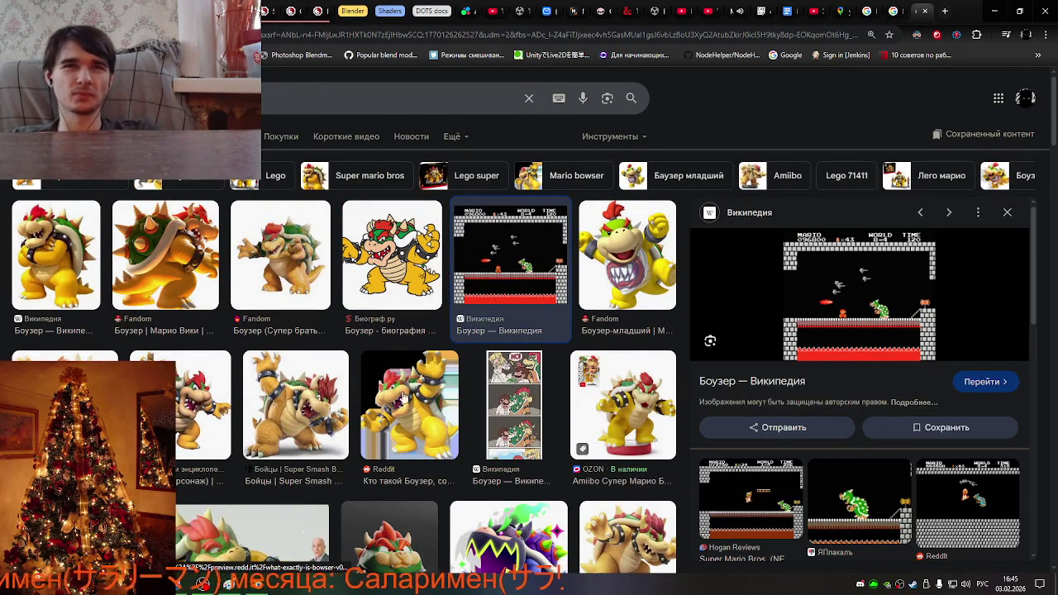
left_click(316, 403)
left_click(418, 419)
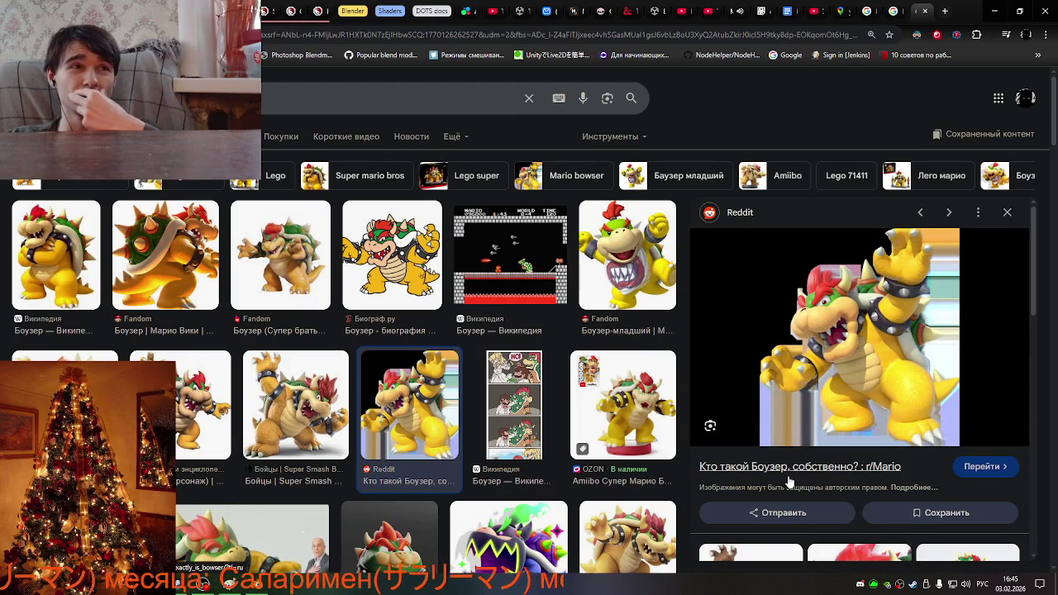
scroll(335, 402, "down", 2)
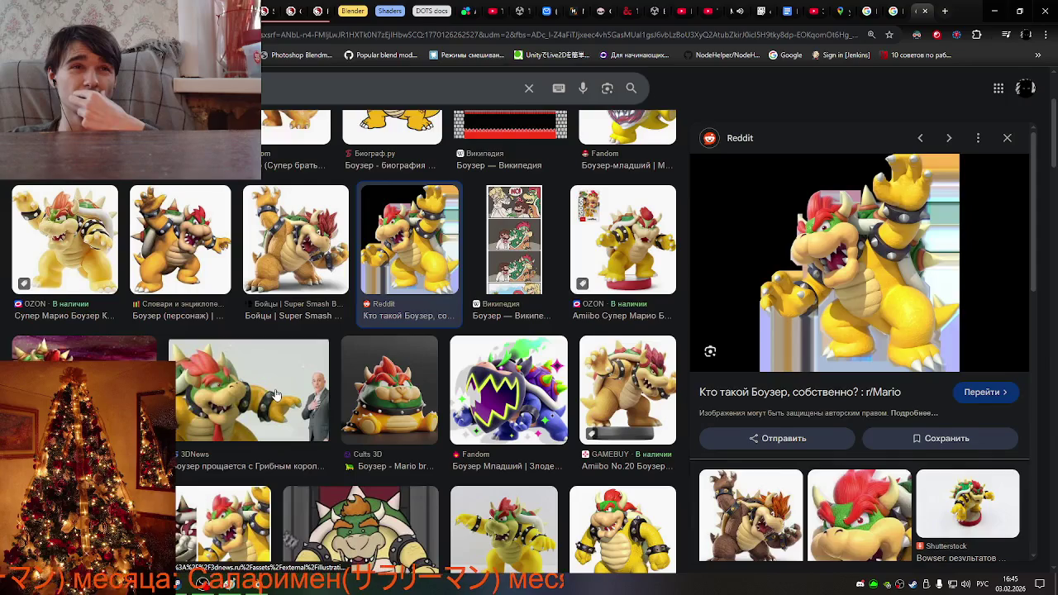
Preview the 3DNews, Чемпионат Bowser-vs-Mario, GAMEBUY Amiibo and Cults 3D Bowser images.
left_click(277, 395)
left_click(91, 388)
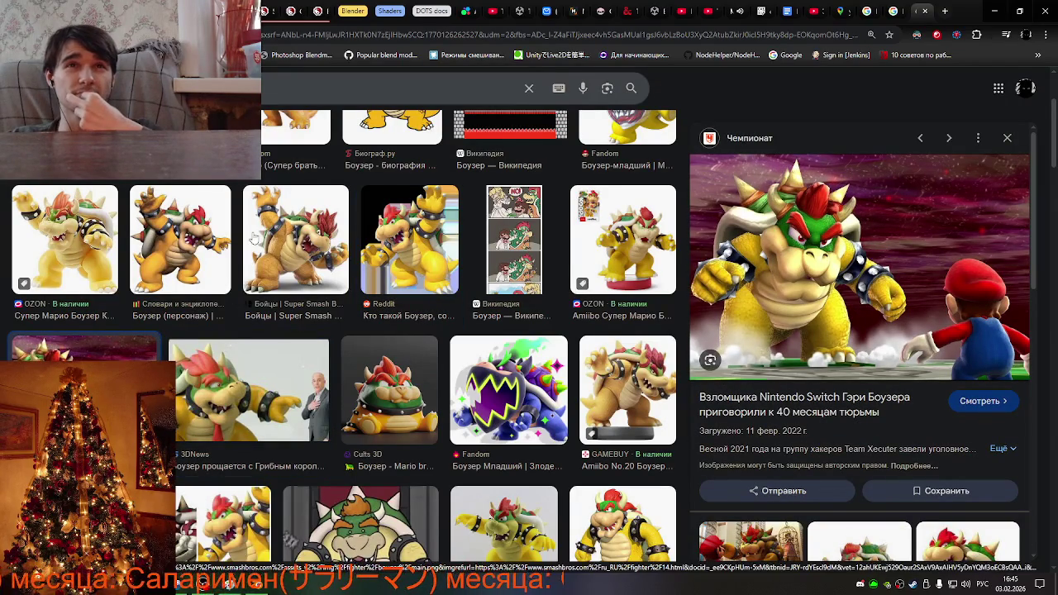
left_click(304, 225)
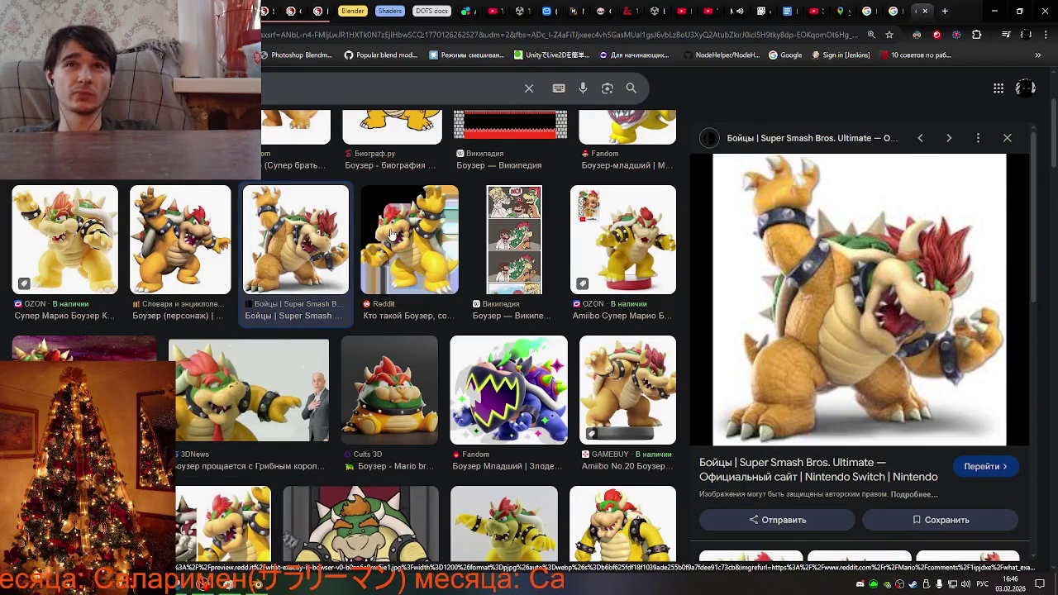
left_click(392, 235)
left_click(603, 390)
scroll(601, 388, "down", 2)
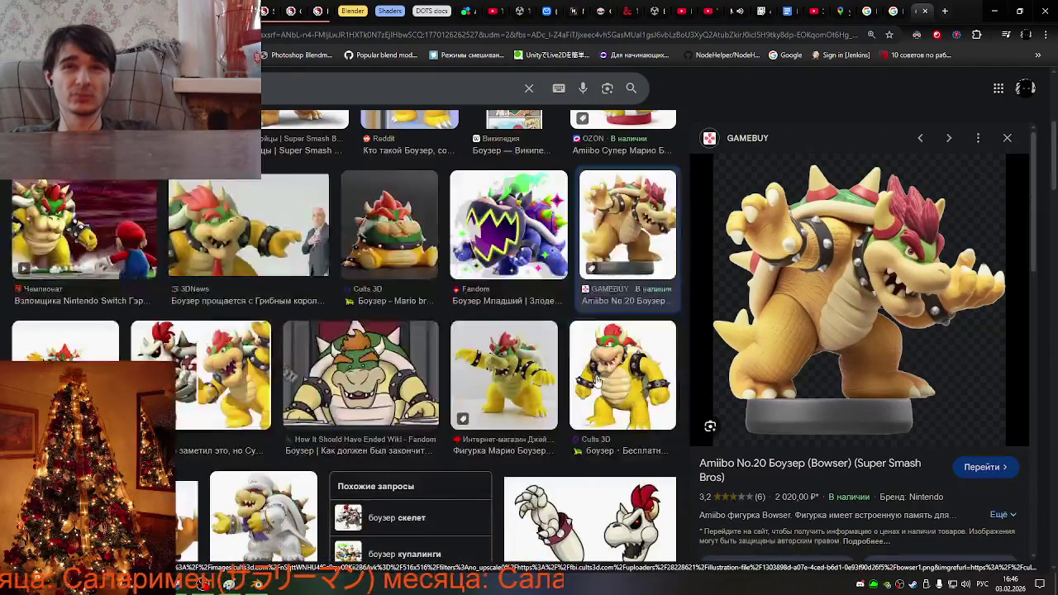
left_click(598, 382)
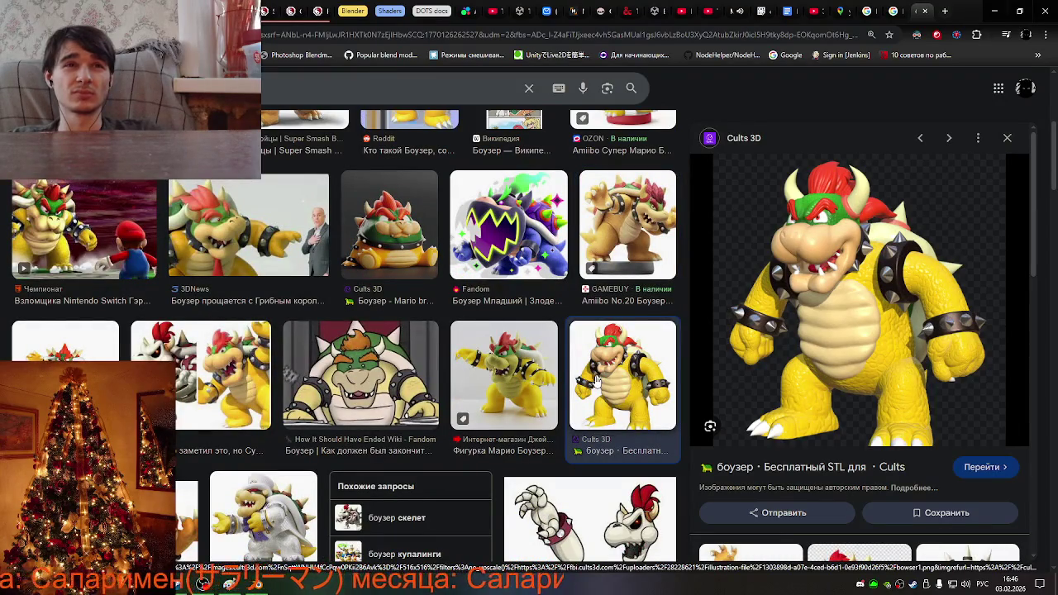
Preview the Reddit Bowser vs Dry Bowser 3D print, then open the Steam Bongo Cat chat.
left_click(202, 376)
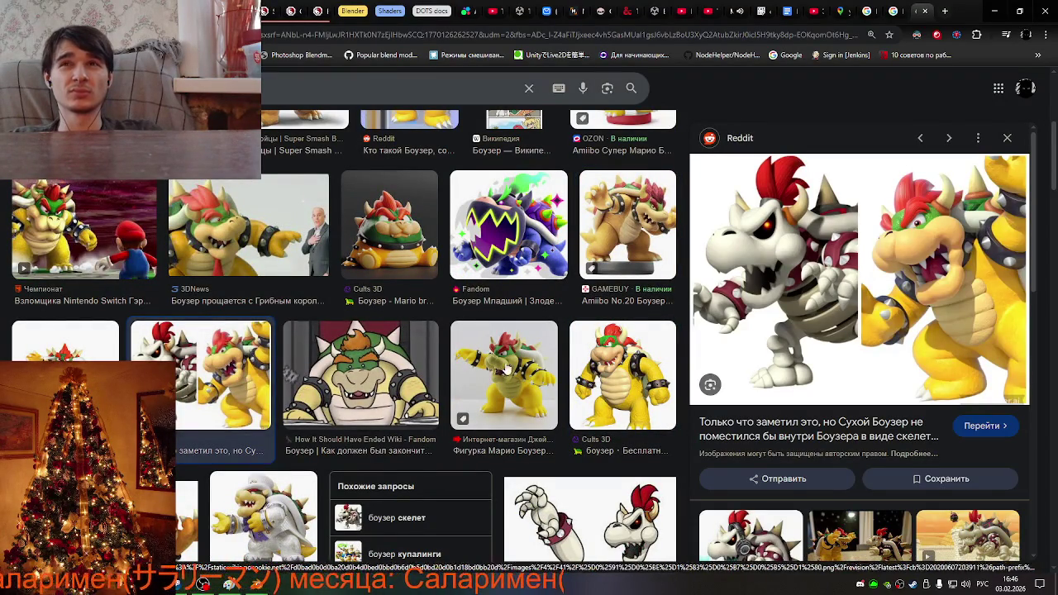
mouse_move(848, 343)
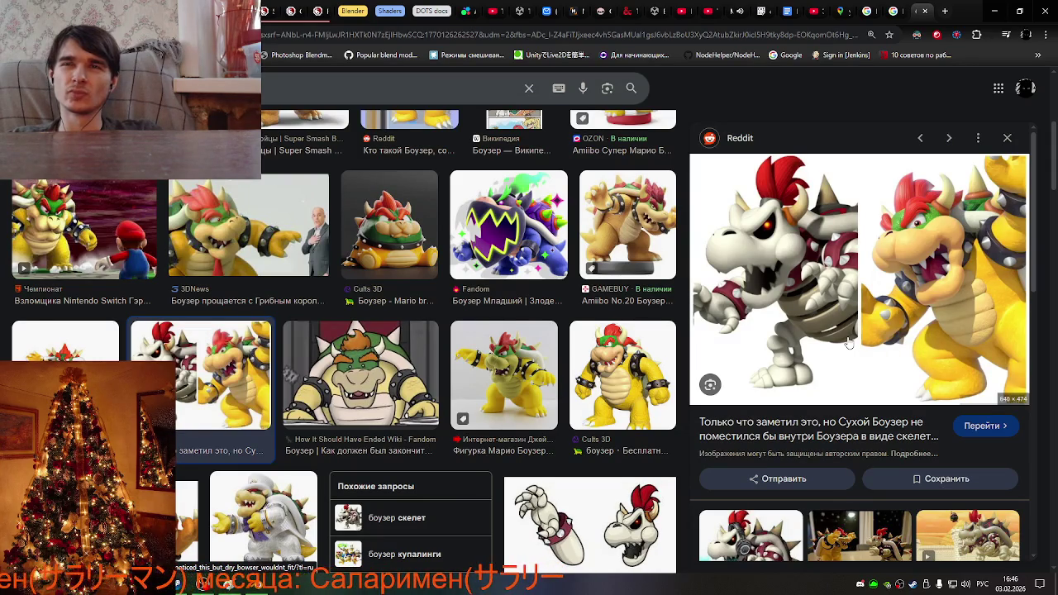
scroll(849, 343, "down", 3)
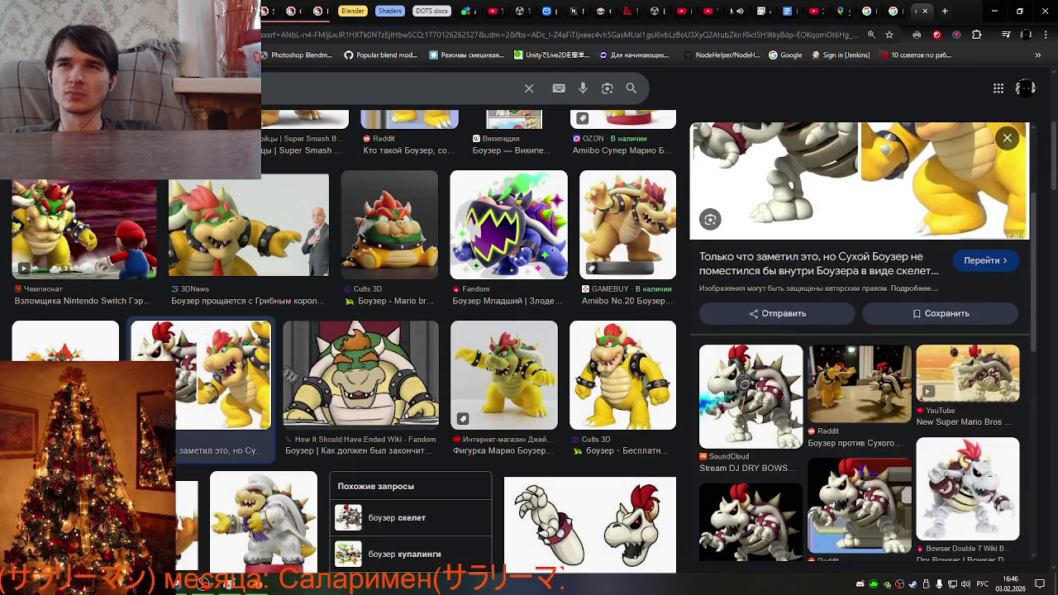
left_click(847, 403)
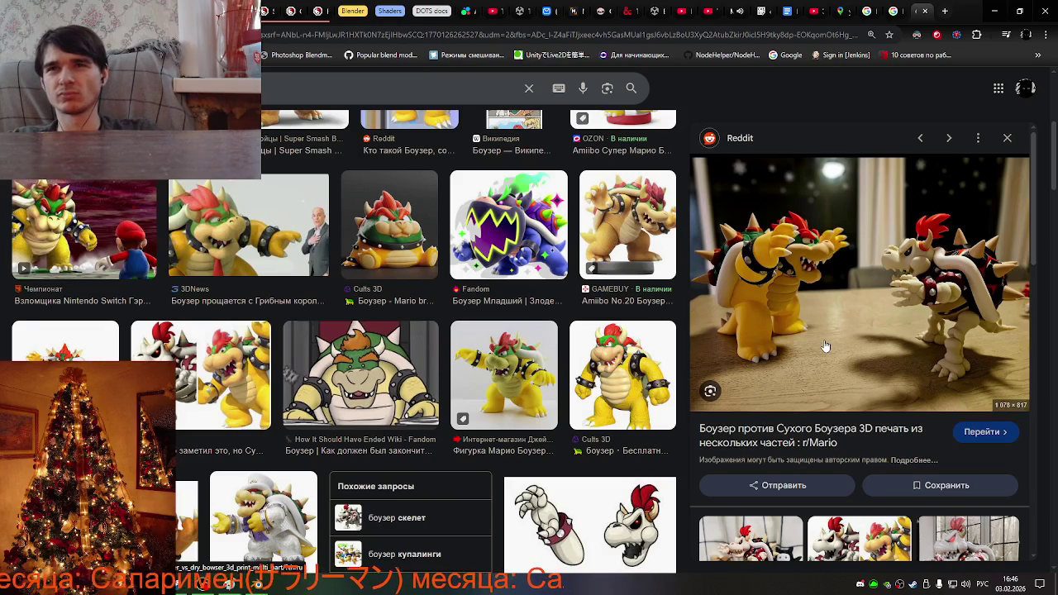
scroll(824, 345, "down", 3)
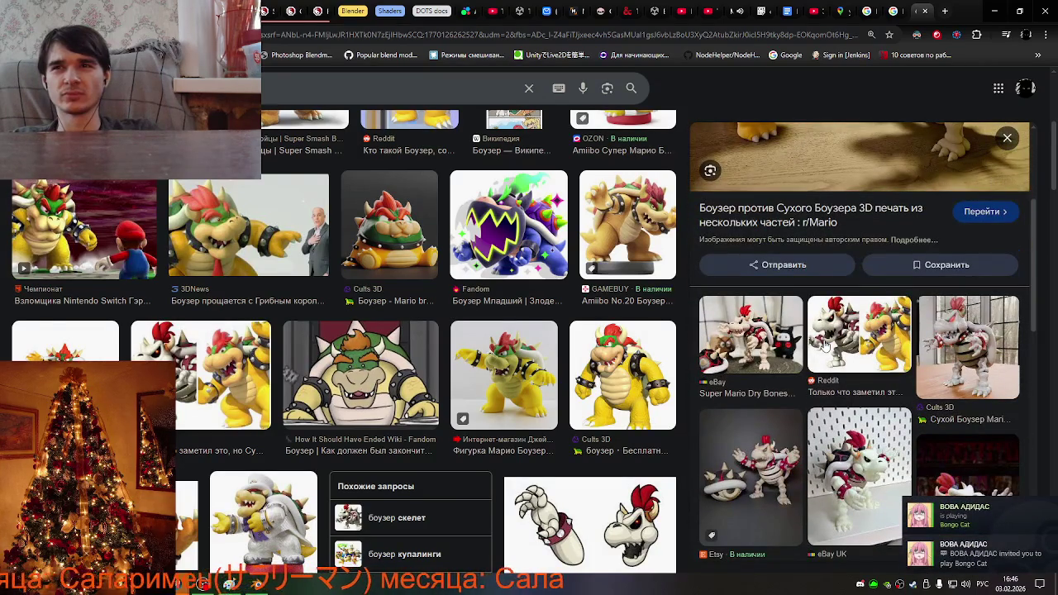
left_click(979, 565)
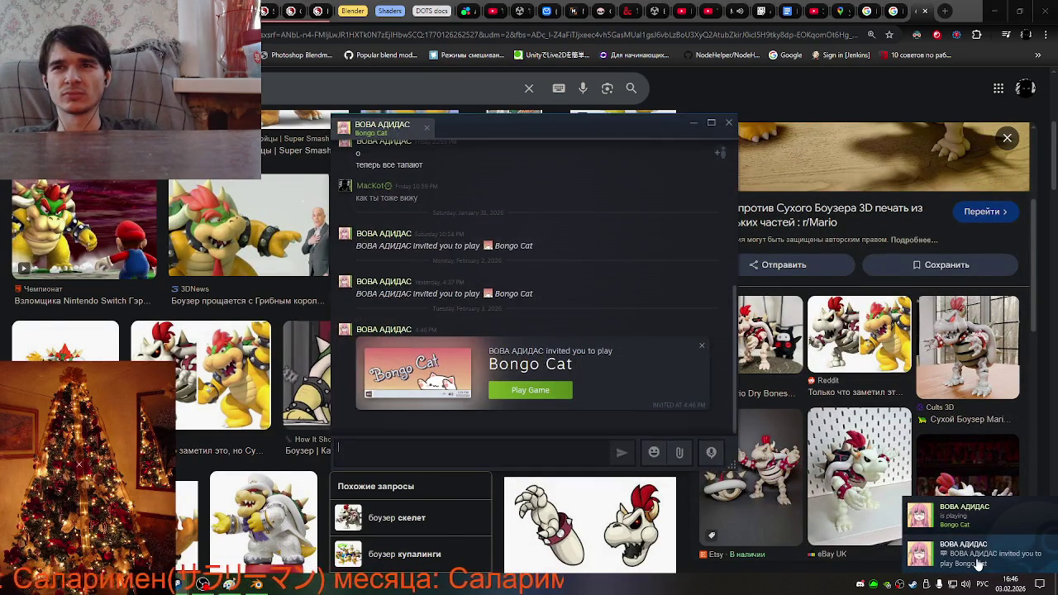
Choose Play Game on the Bongo Cat invite card and dismiss the Steam chat window.
left_click(567, 397)
left_click(728, 122)
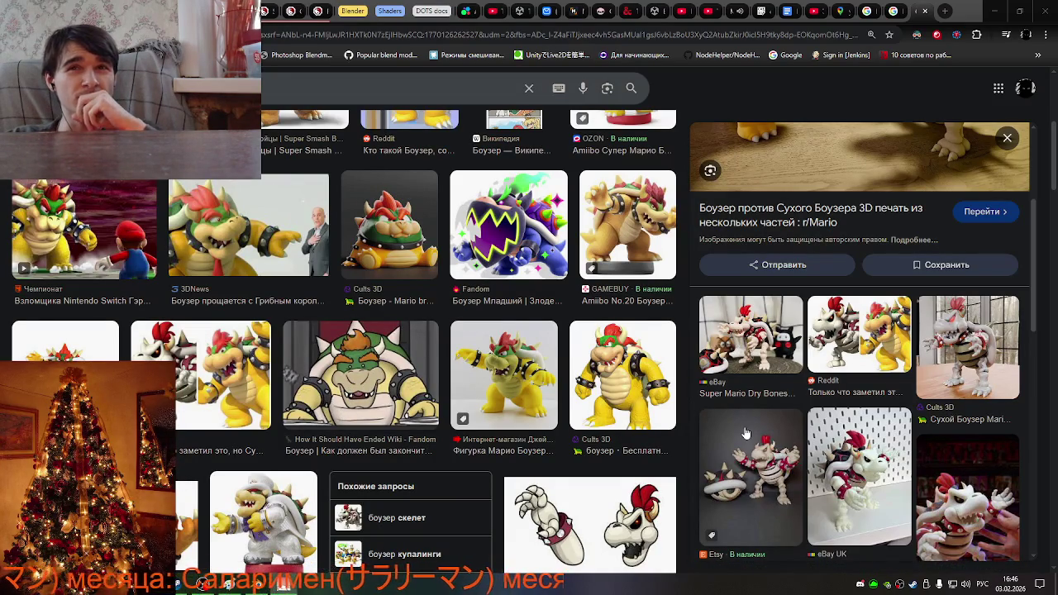
Preview the LEGO Mighty Bowser, Wikipedia and Fandom Bowser images, then bring the Paint boss sketch forward.
scroll(567, 465, "down", 2)
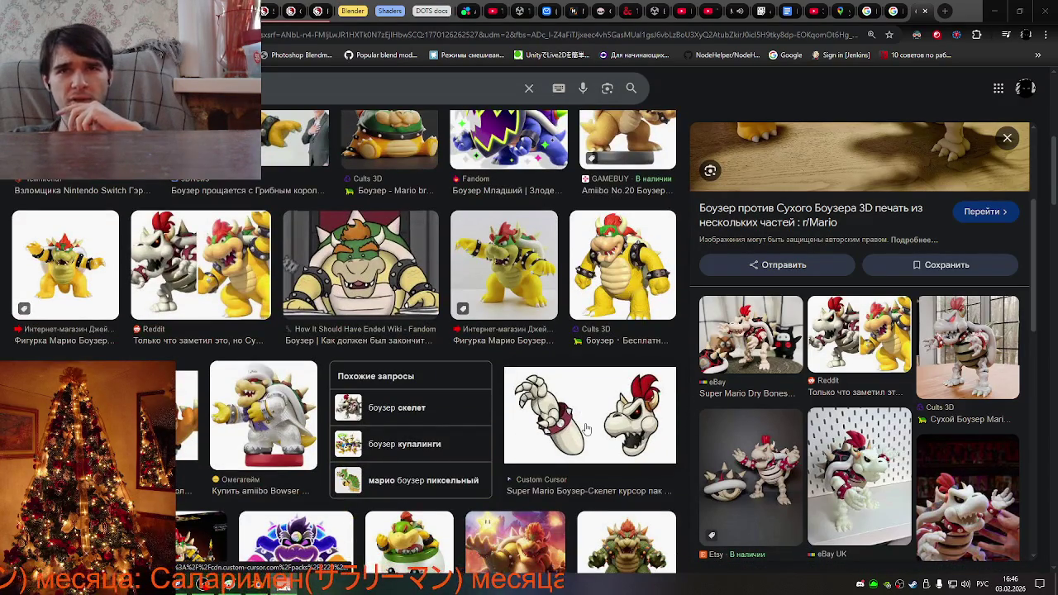
scroll(585, 428, "down", 2)
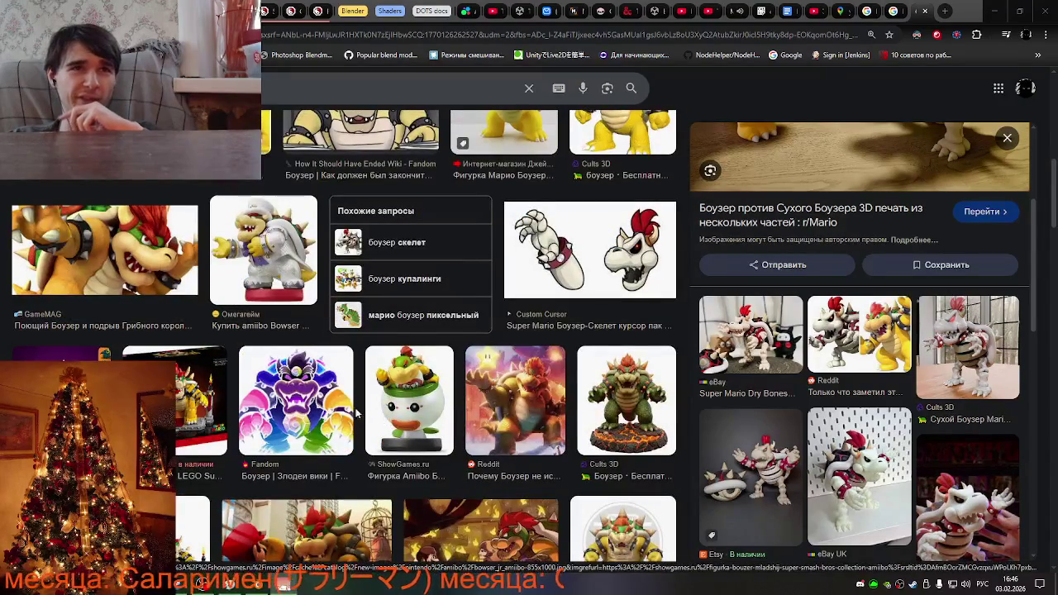
left_click(202, 400)
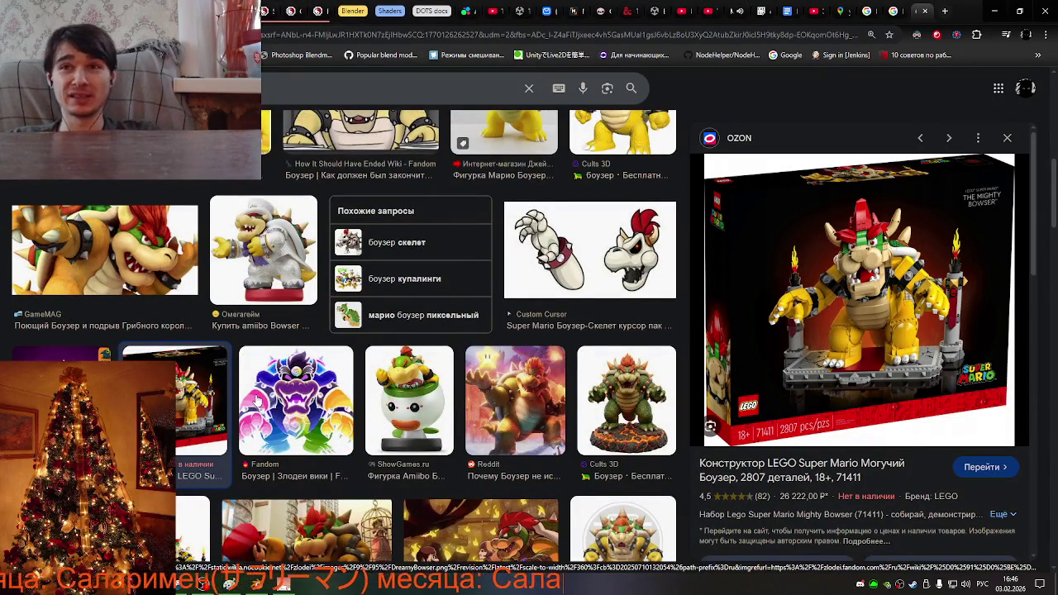
scroll(265, 403, "up", 3)
scroll(264, 403, "up", 3)
scroll(302, 419, "up", 2)
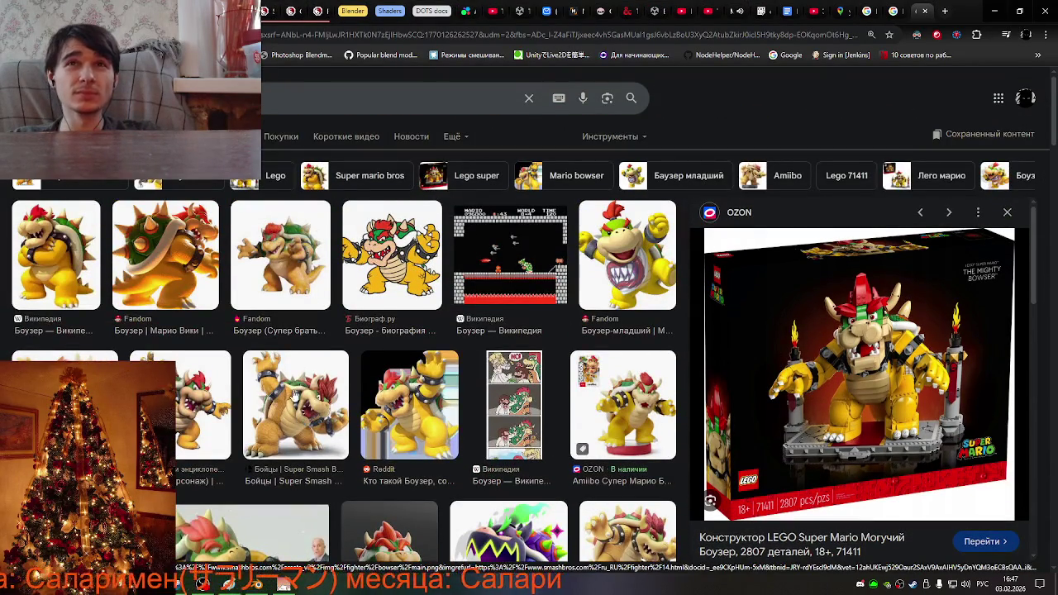
left_click(78, 259)
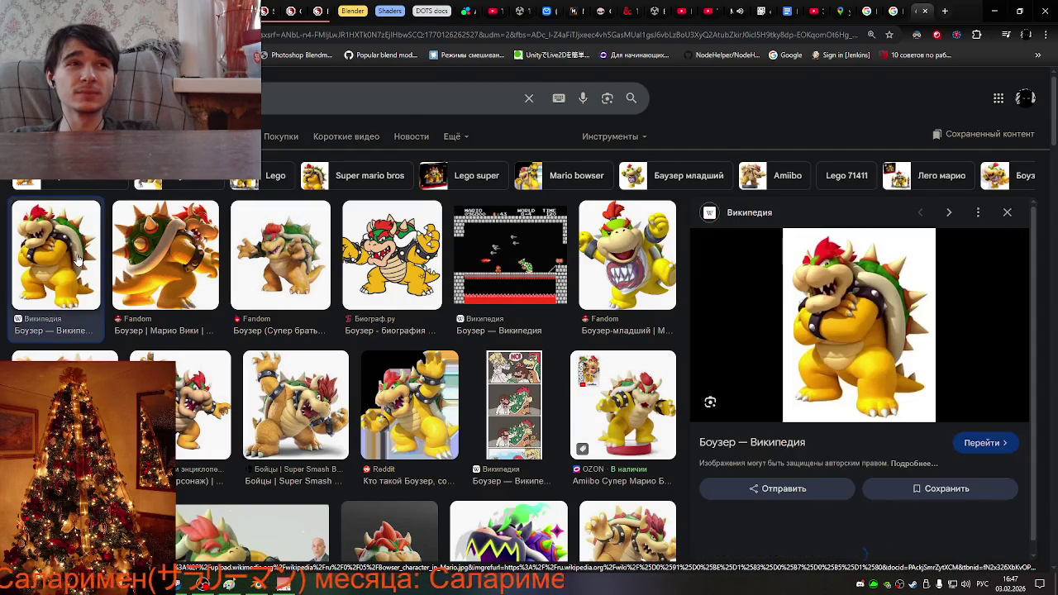
left_click(132, 262)
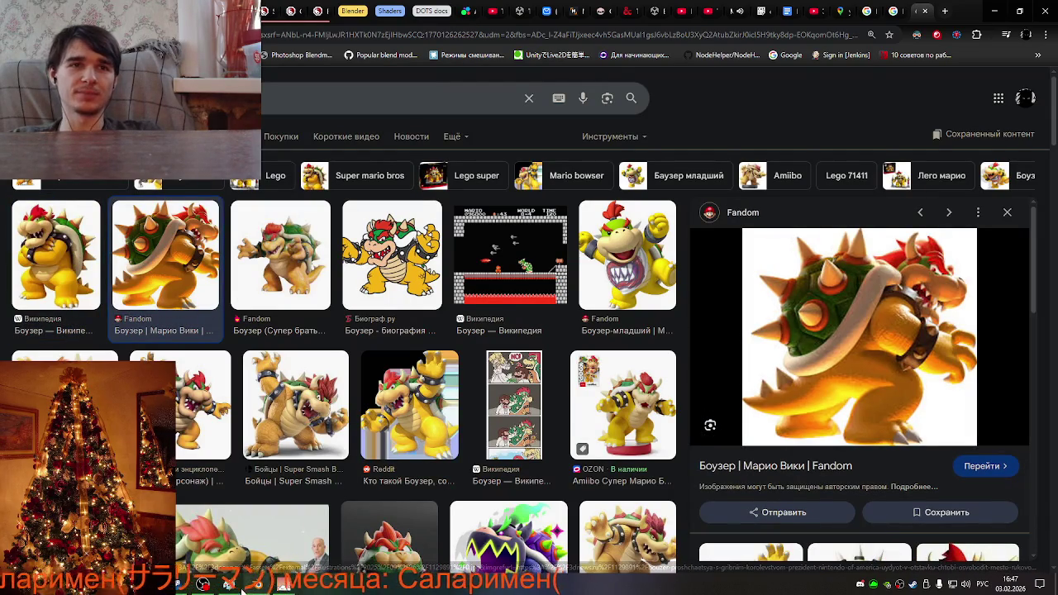
key("alt+Tab")
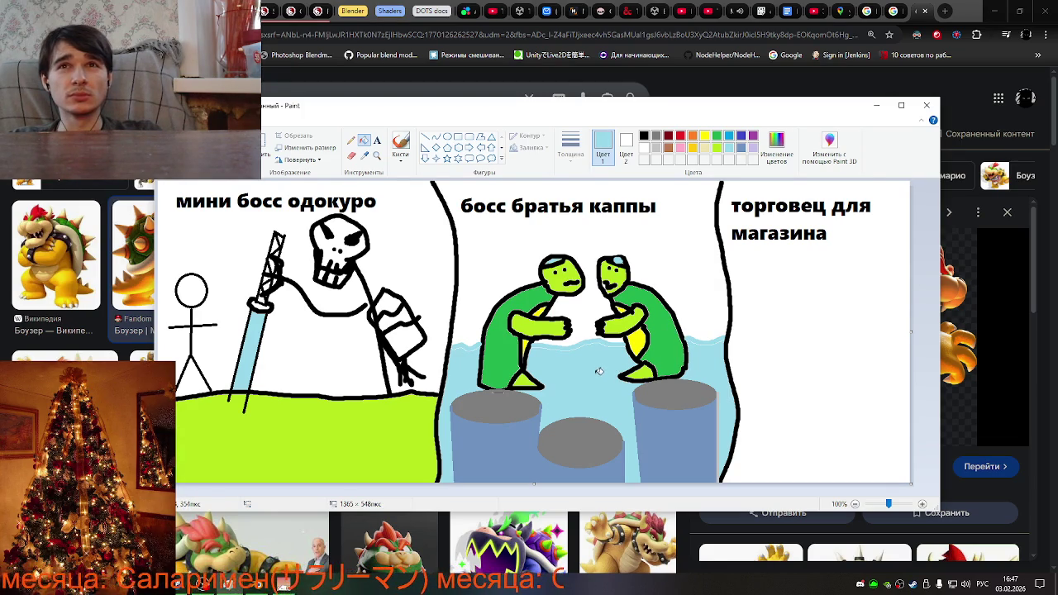
Minimize the Paint boss sketch and rerun the Bowser search in Google Images.
left_click(875, 105)
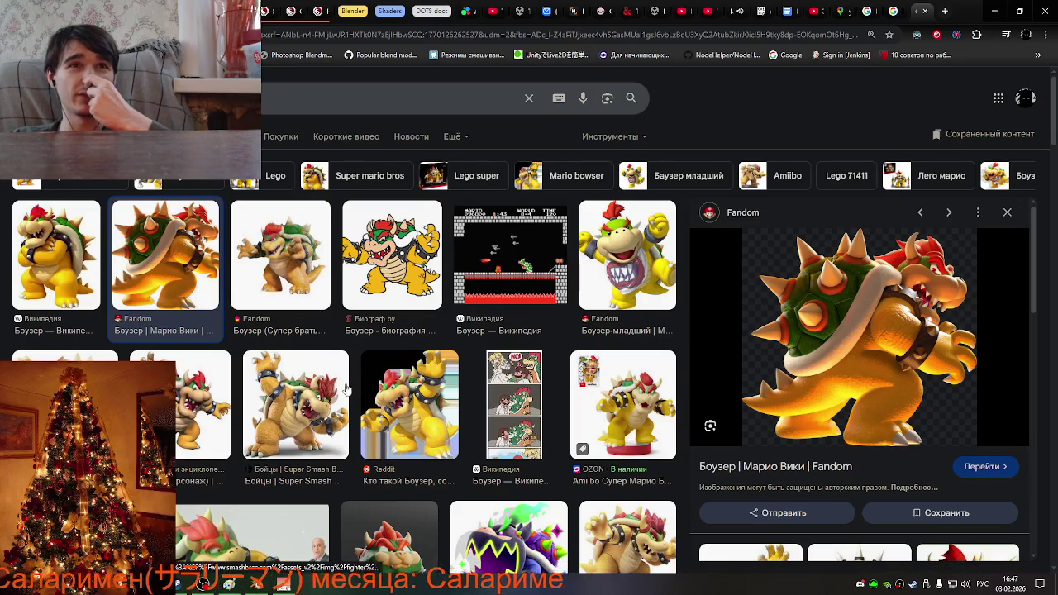
left_click(206, 98)
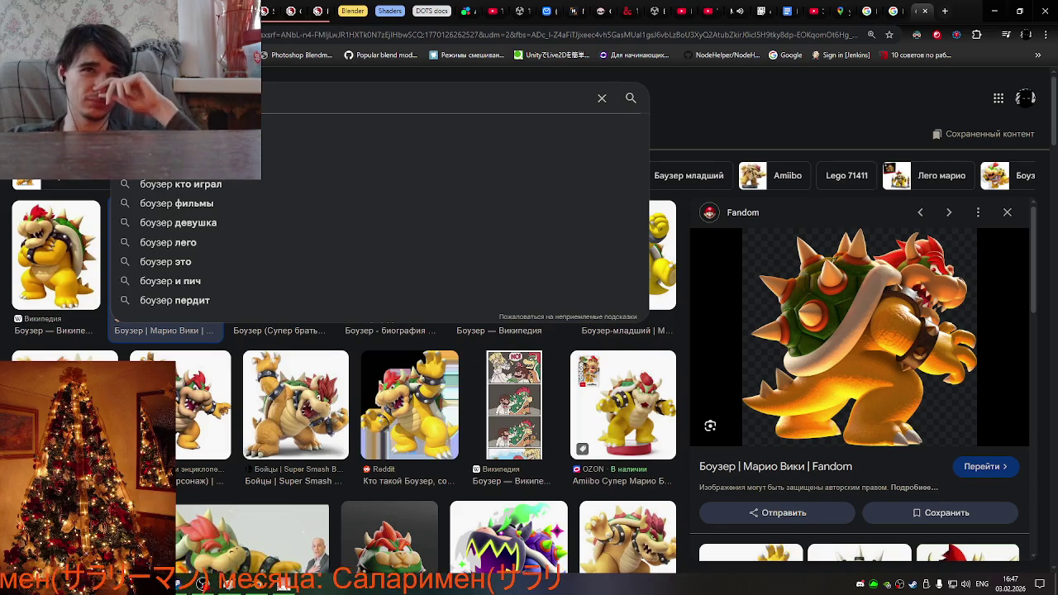
key("Escape")
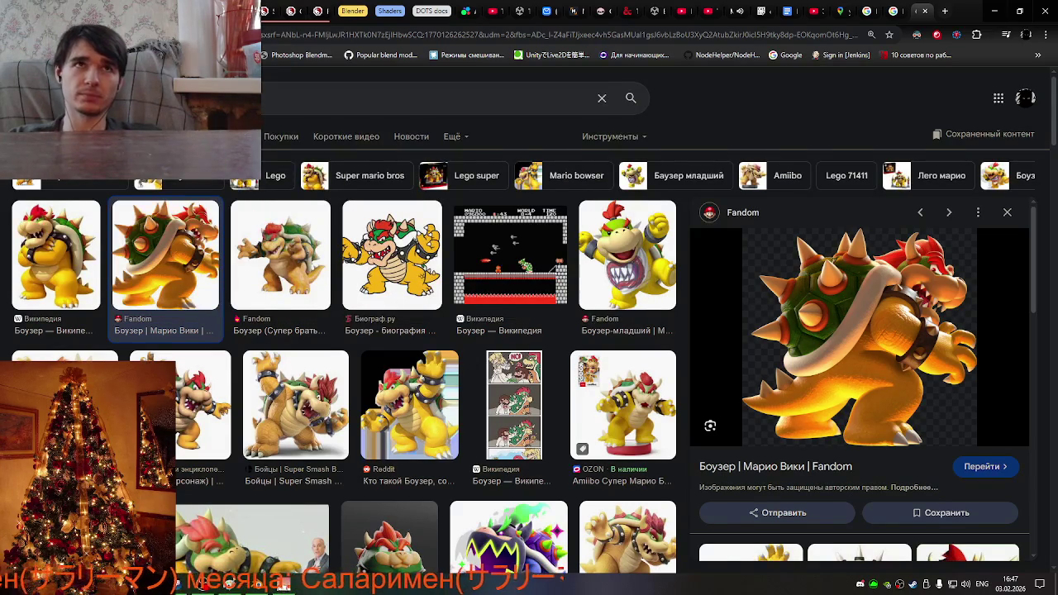
key("shift+alt")
key("Escape")
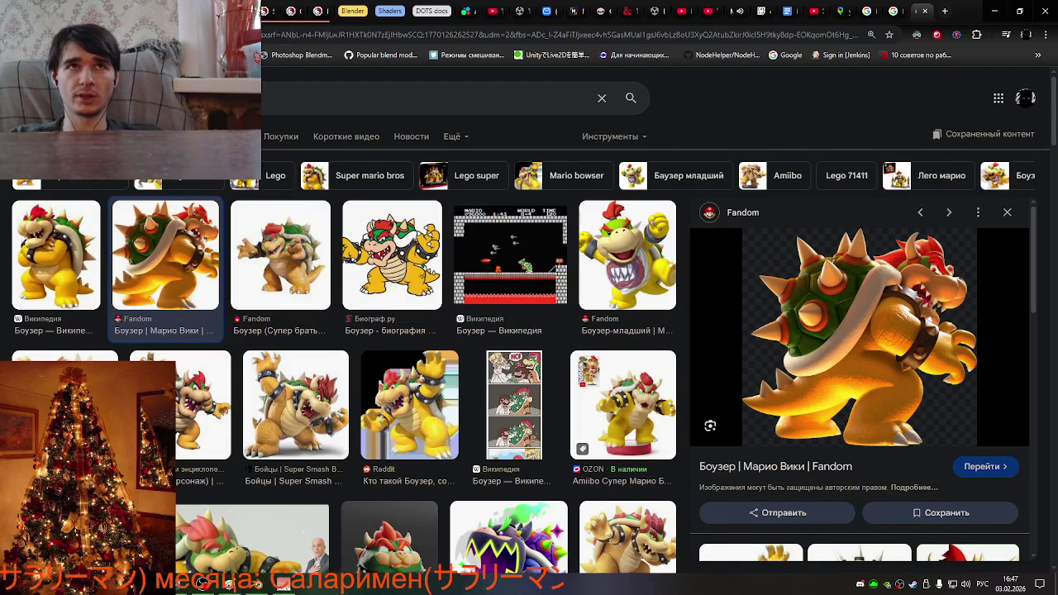
key("Return")
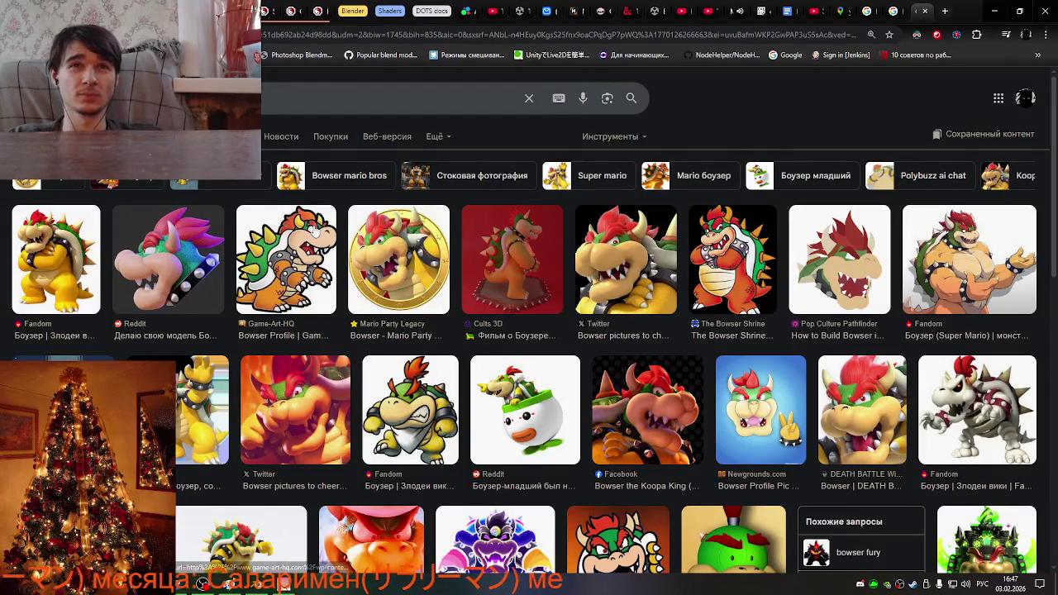
Preview the Fandom Bowser (Super Mario) image and browse the Bowser results.
left_click(978, 292)
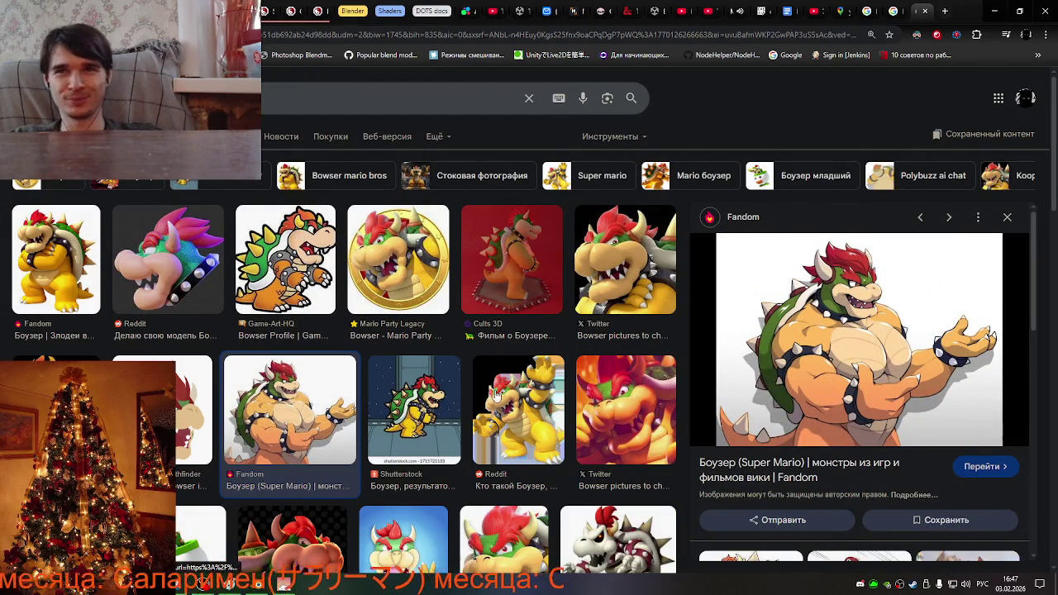
scroll(455, 399, "down", 1)
scroll(455, 399, "down", 1)
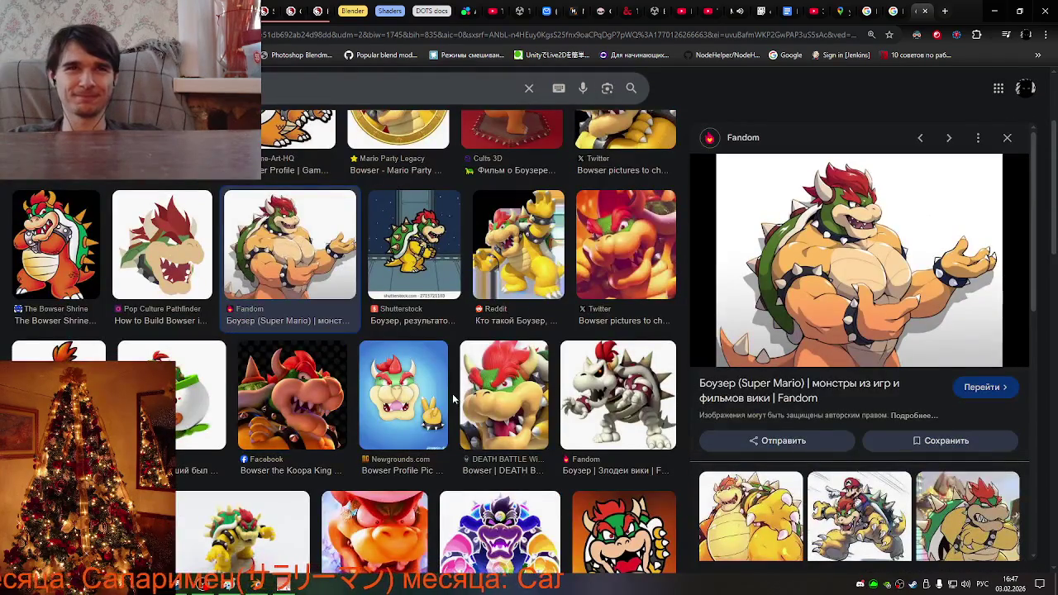
scroll(269, 416, "down", 3)
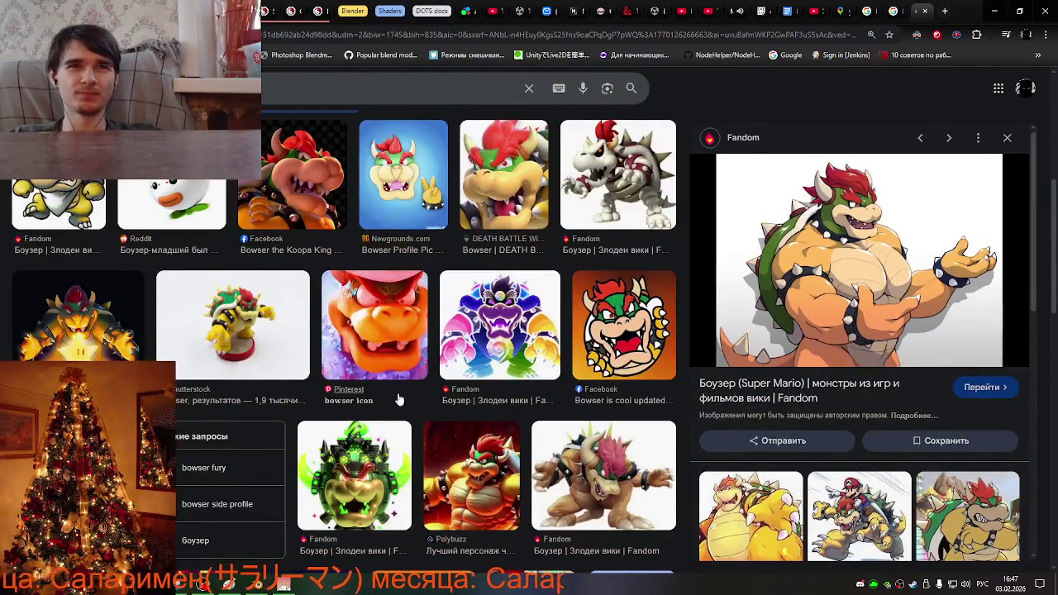
scroll(423, 405, "down", 1)
scroll(272, 273, "up", 1)
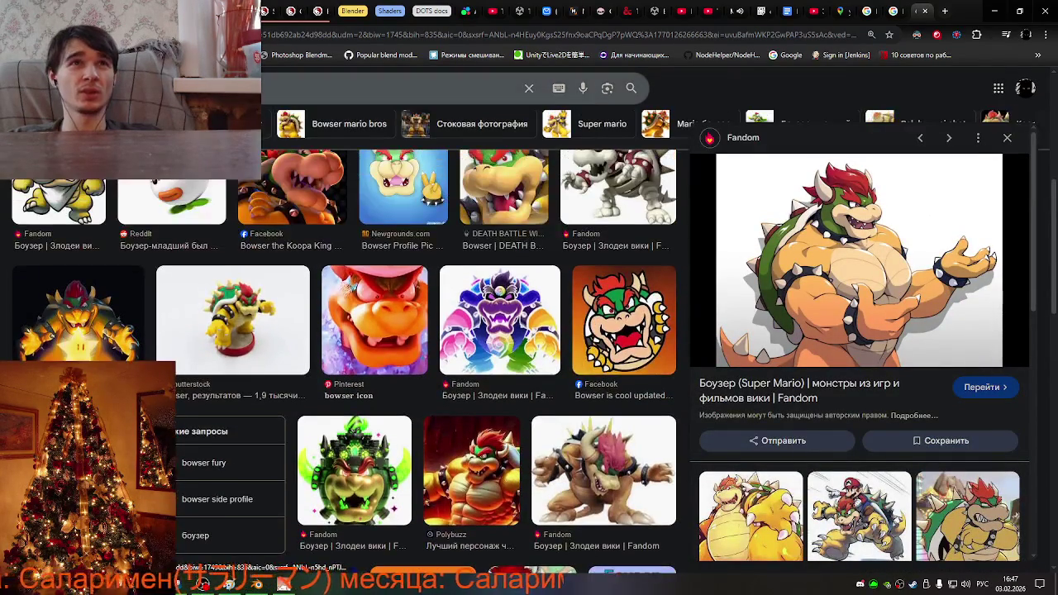
Search for Bowser 3D models and open TurboSquid's Bowser 3D models page.
key("Return")
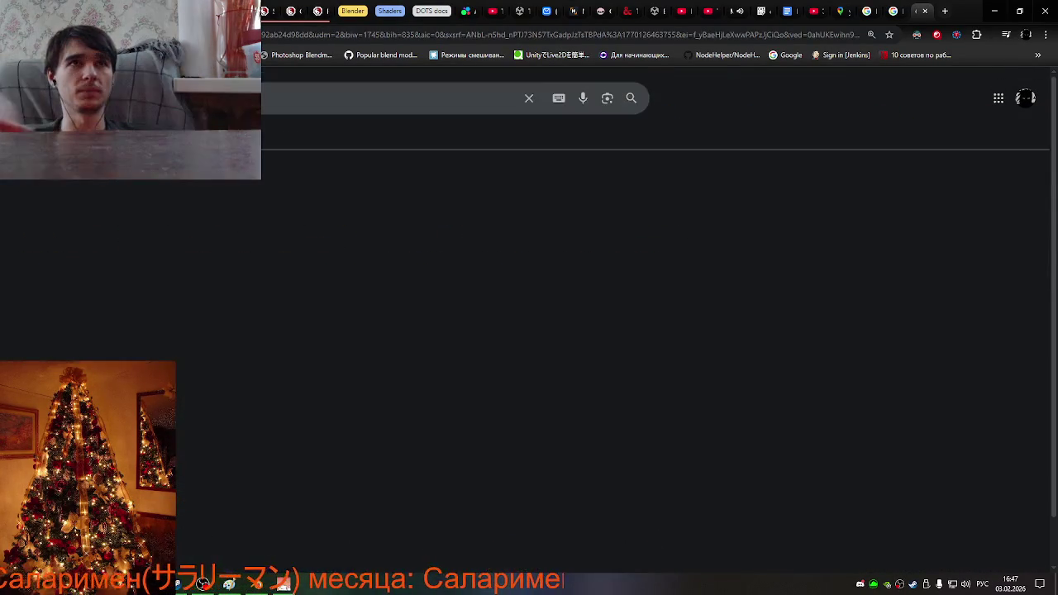
left_click(186, 261)
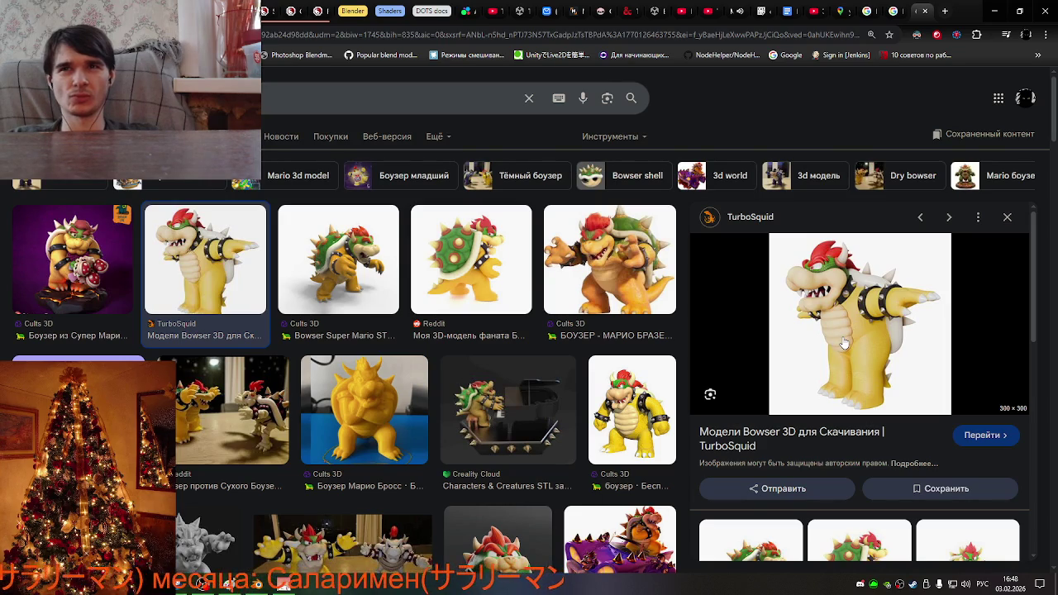
left_click(806, 434)
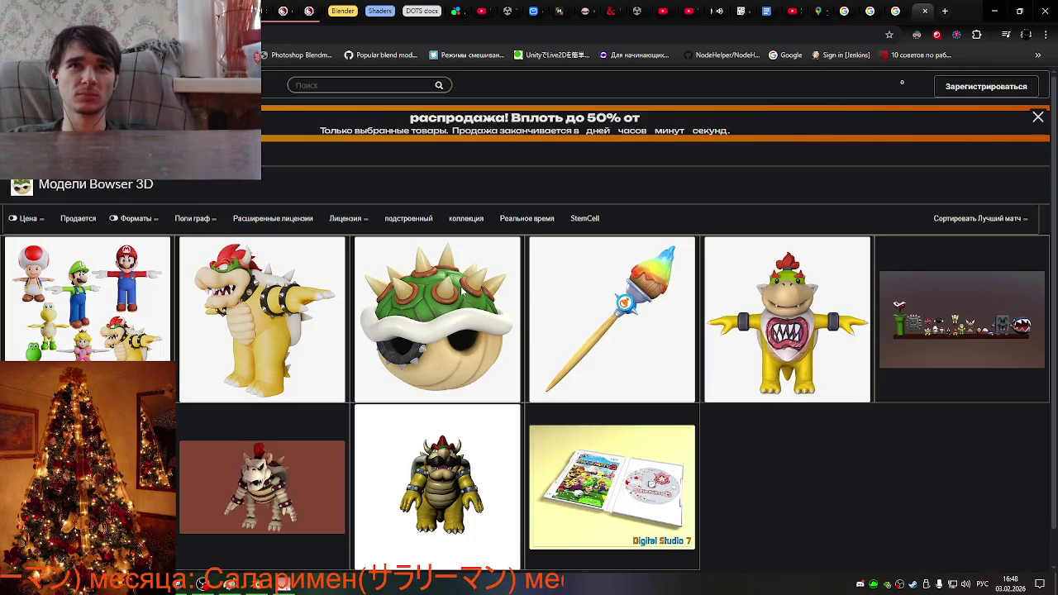
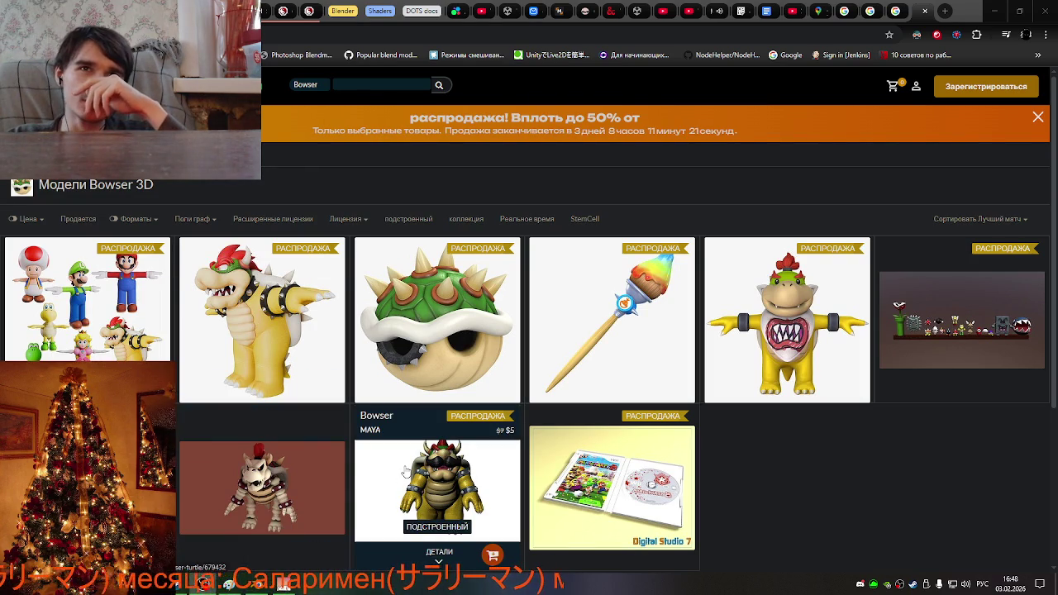
Open the Bowser model page and save its front-view render as bowser-1.jpg.
left_click(234, 349)
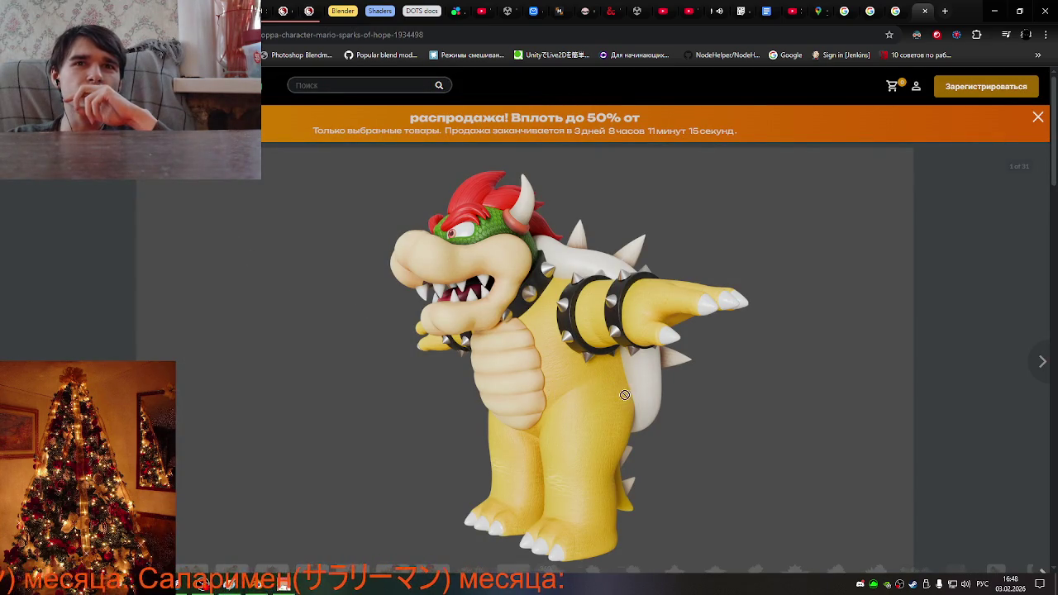
scroll(606, 398, "down", 2)
scroll(643, 378, "up", 2)
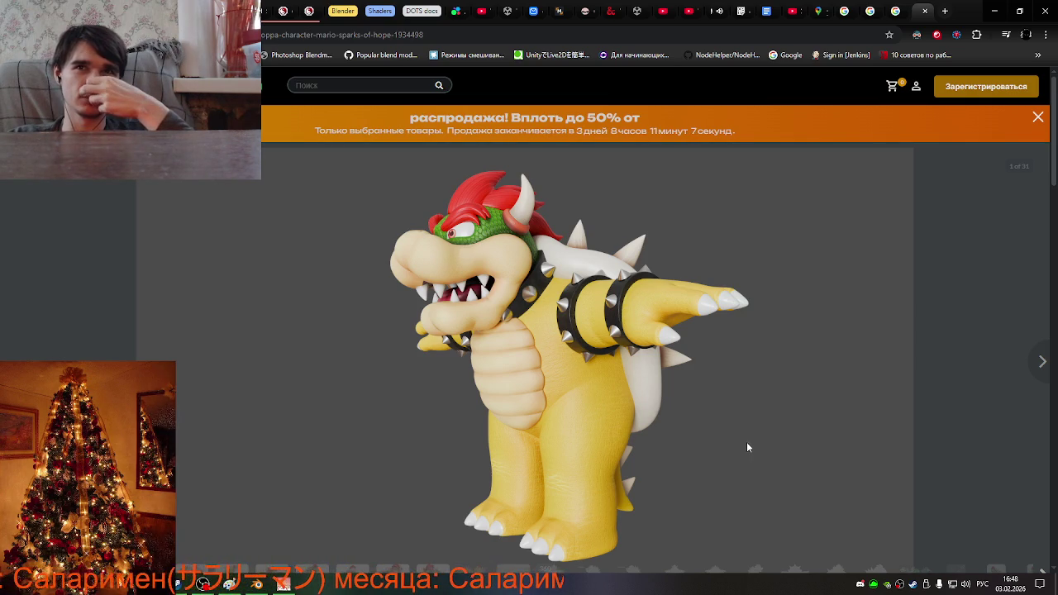
left_click(1041, 361)
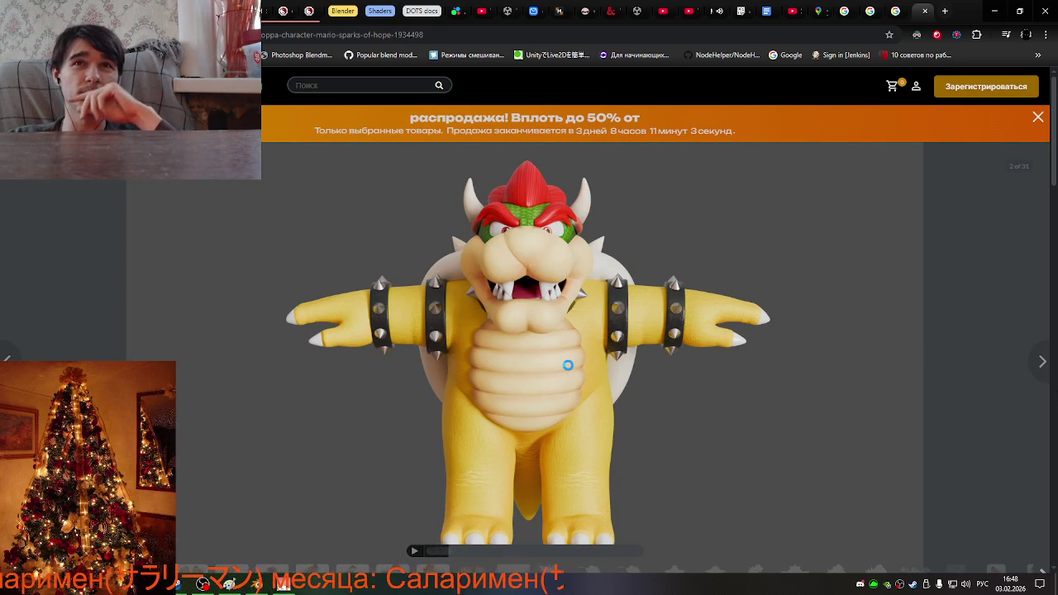
right_click(544, 355)
left_click(593, 386)
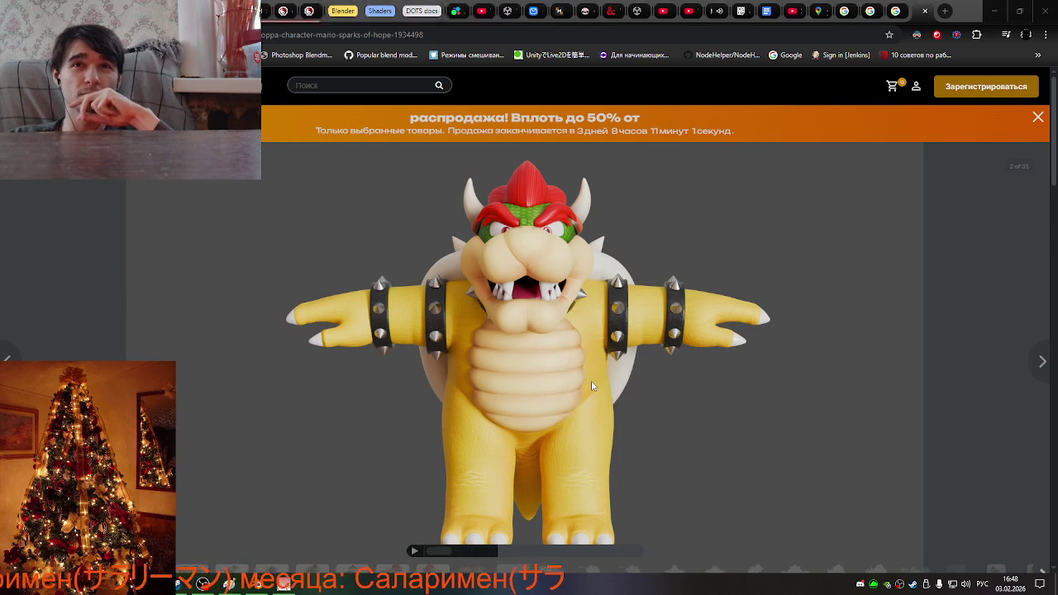
left_click(432, 279)
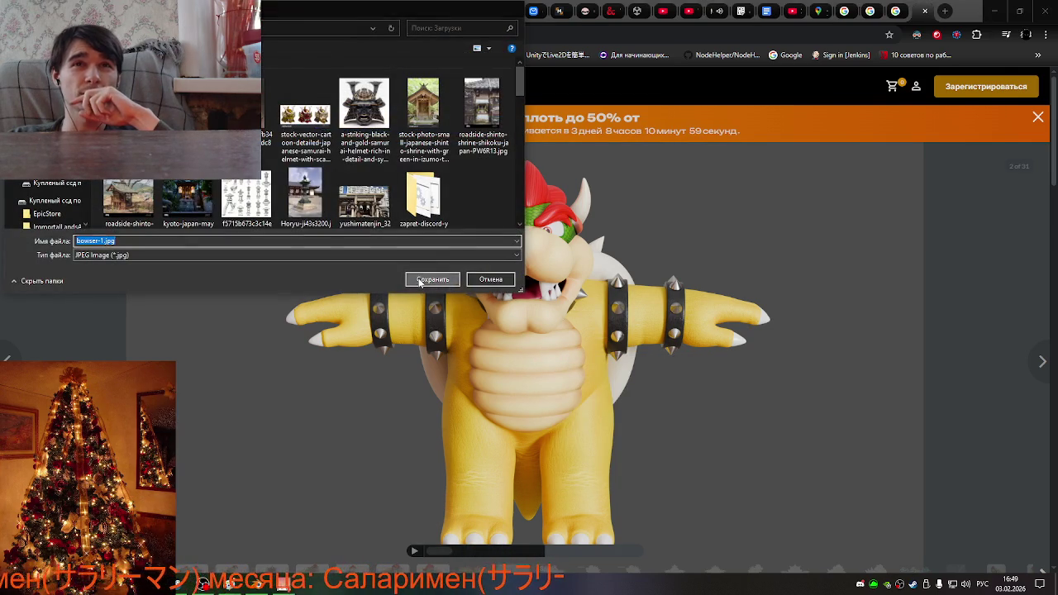
Save the Bowser back-view render from the gallery.
left_click(1043, 373)
left_click(1043, 372)
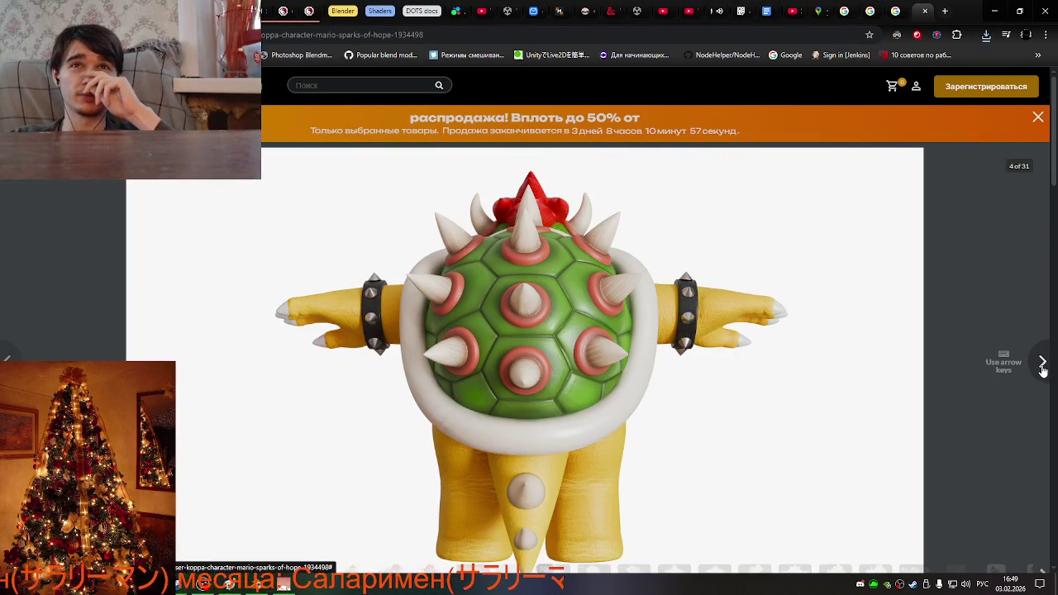
right_click(621, 363)
left_click(649, 392)
left_click(433, 279)
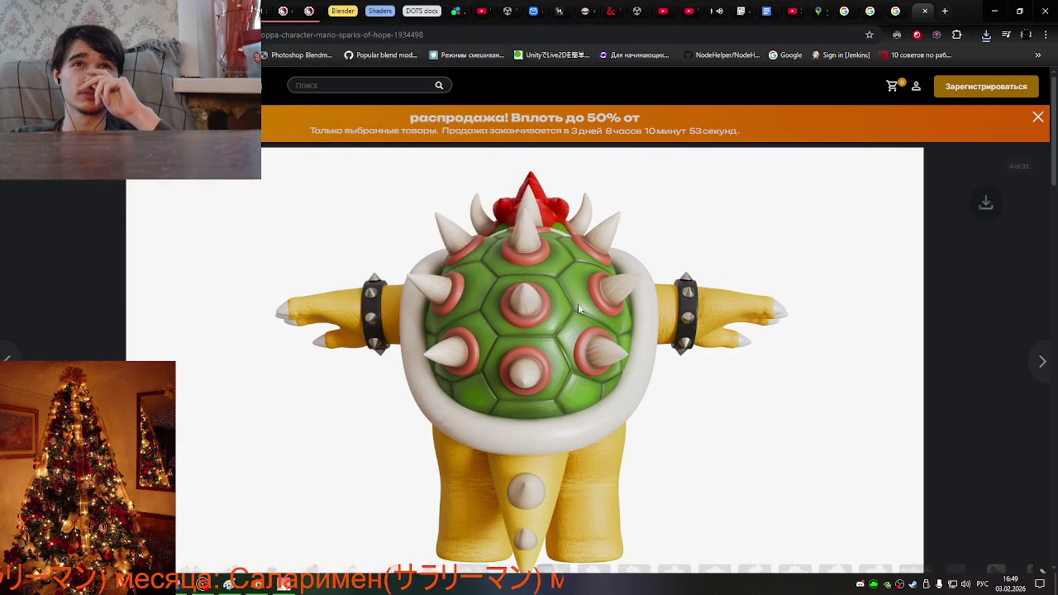
Save the Bowser side-view render as render04.jpg.
left_click(1044, 363)
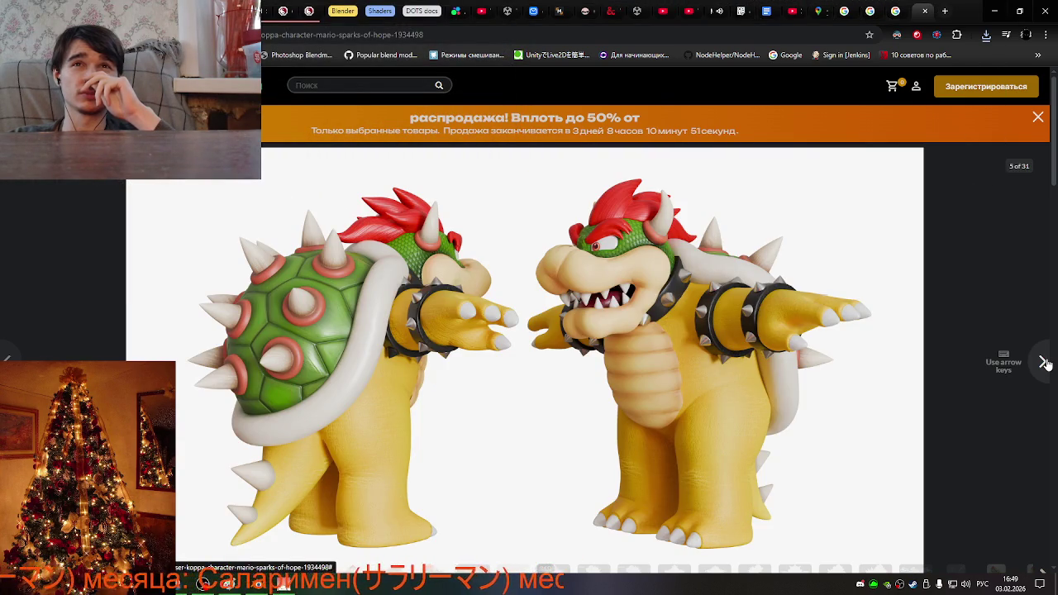
left_click(1045, 363)
right_click(542, 348)
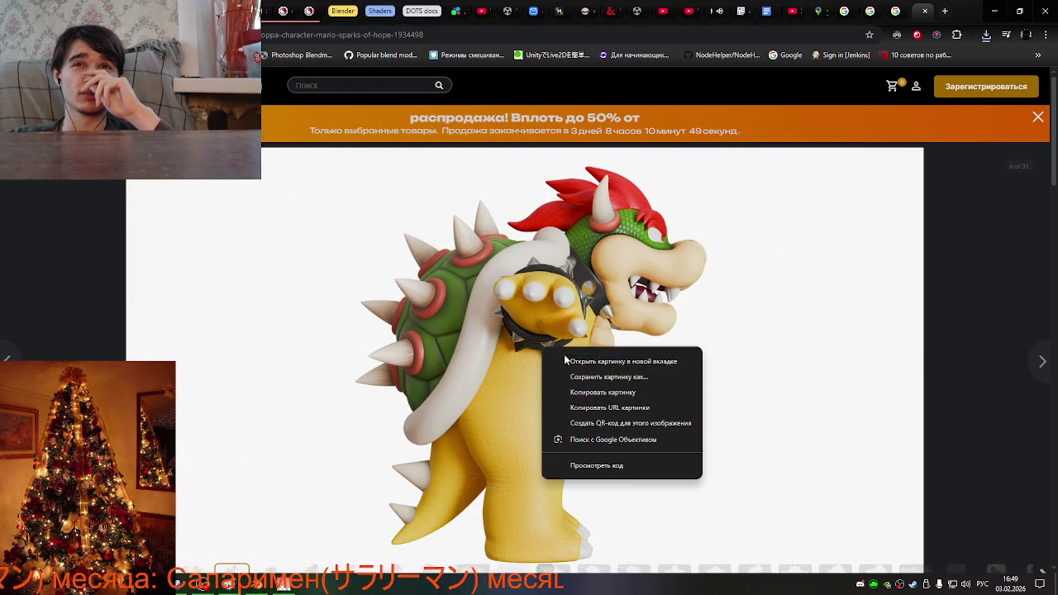
left_click(610, 376)
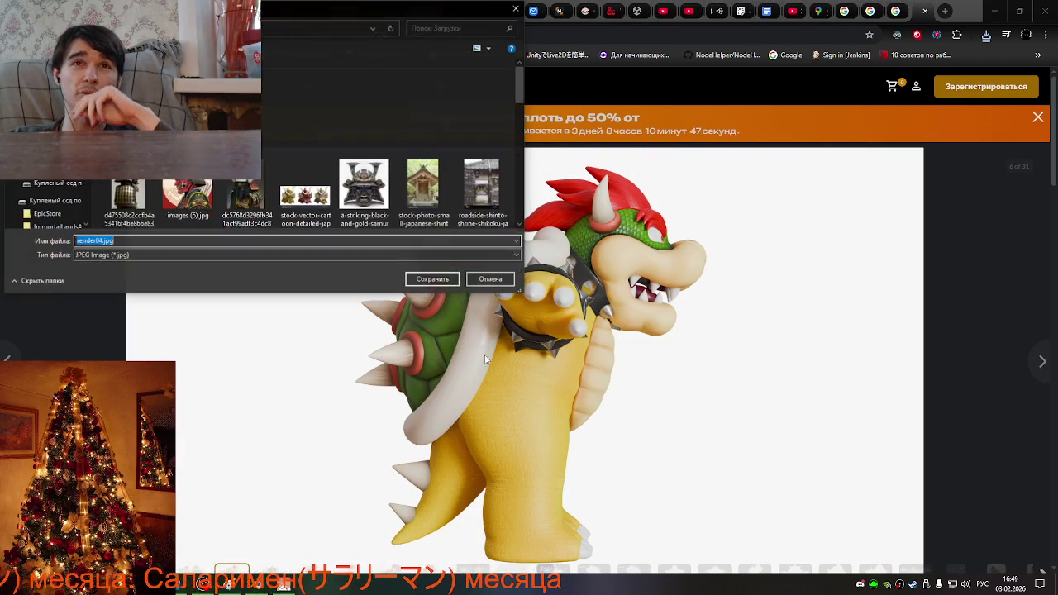
left_click(428, 281)
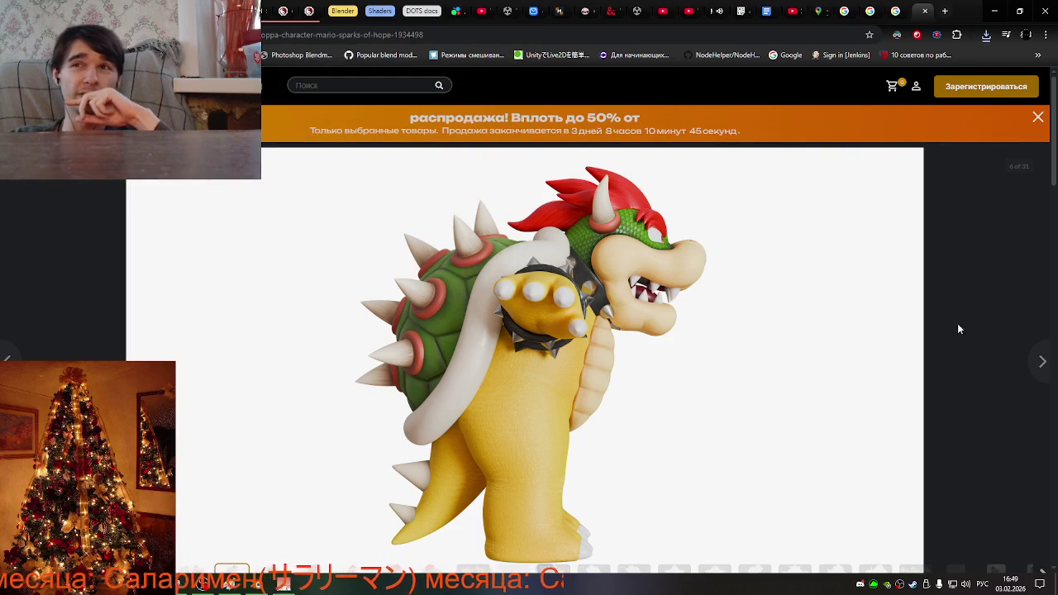
Save the Bowser top-view render, leaving the gallery on image 8 of 31.
left_click(1041, 361)
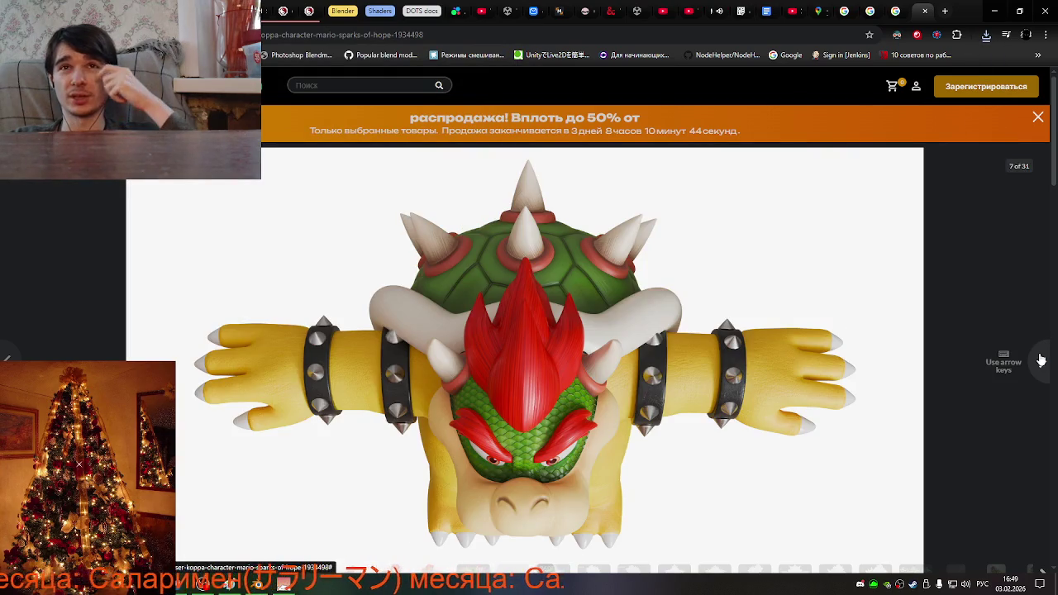
right_click(608, 413)
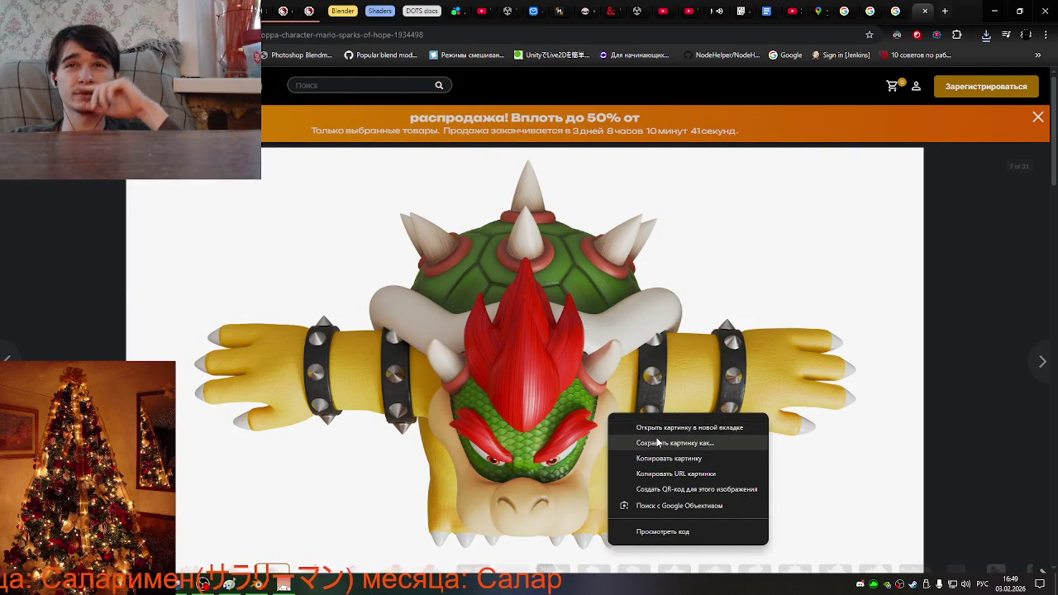
left_click(653, 443)
left_click(432, 279)
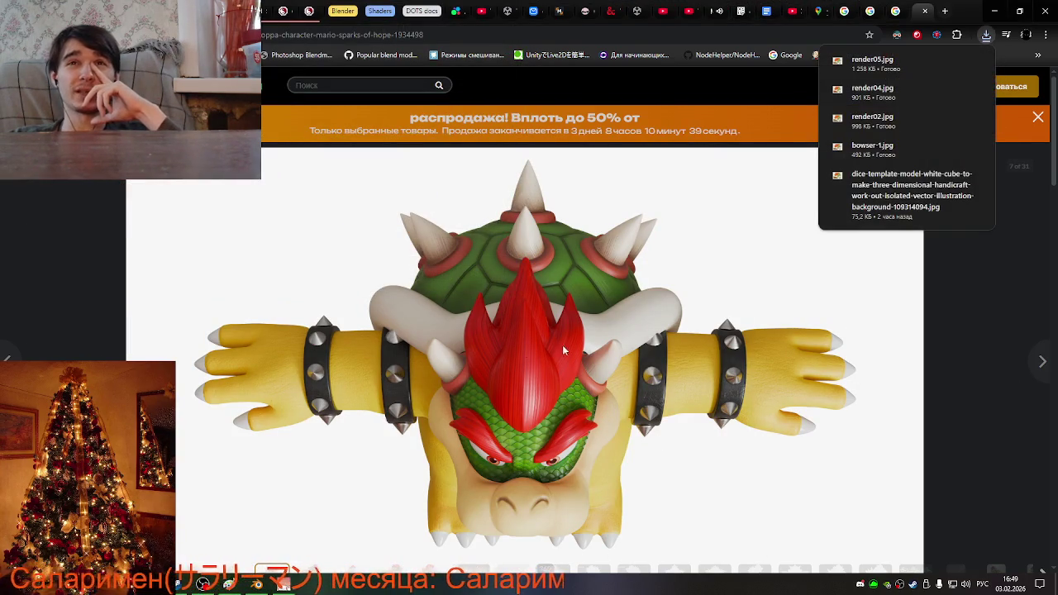
left_click(1038, 369)
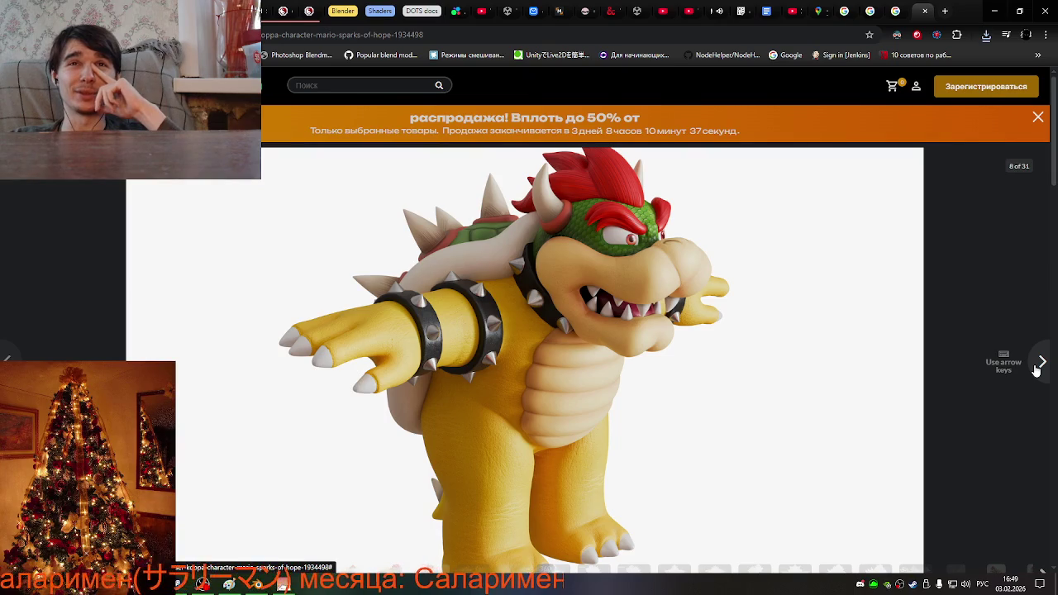
Browse the Bowser gallery through the clay, wireframe and UV layout images.
left_click(1038, 366)
left_click(1038, 367)
left_click(1038, 367)
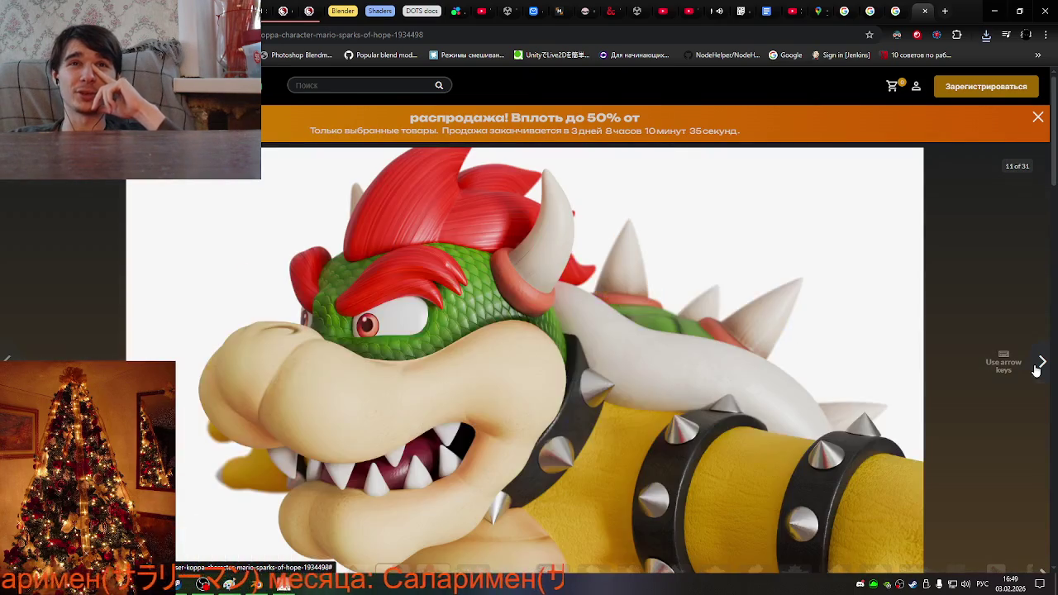
left_click(1036, 370)
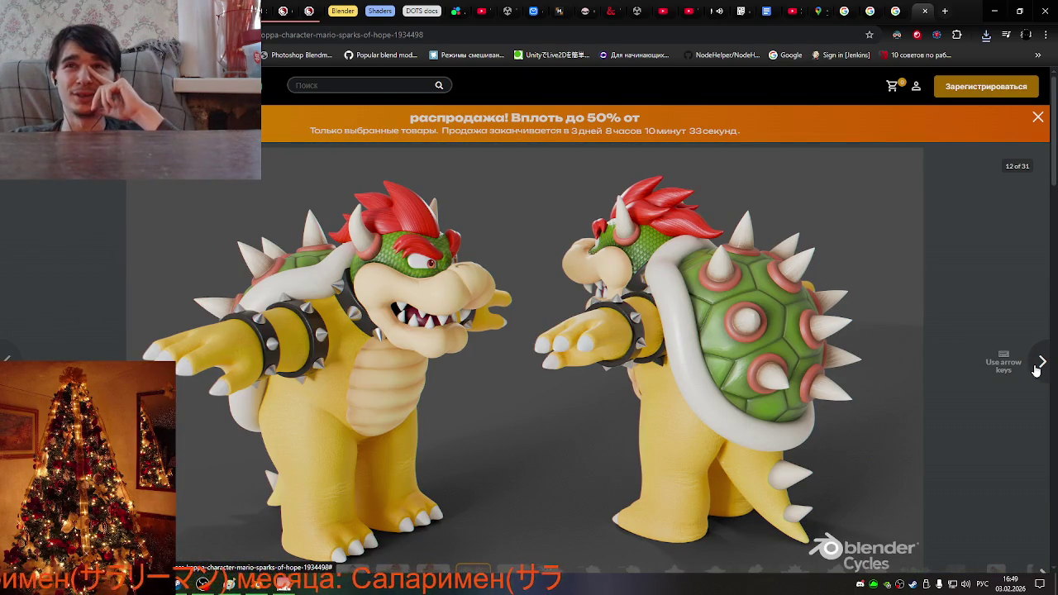
left_click(1036, 369)
left_click(1036, 370)
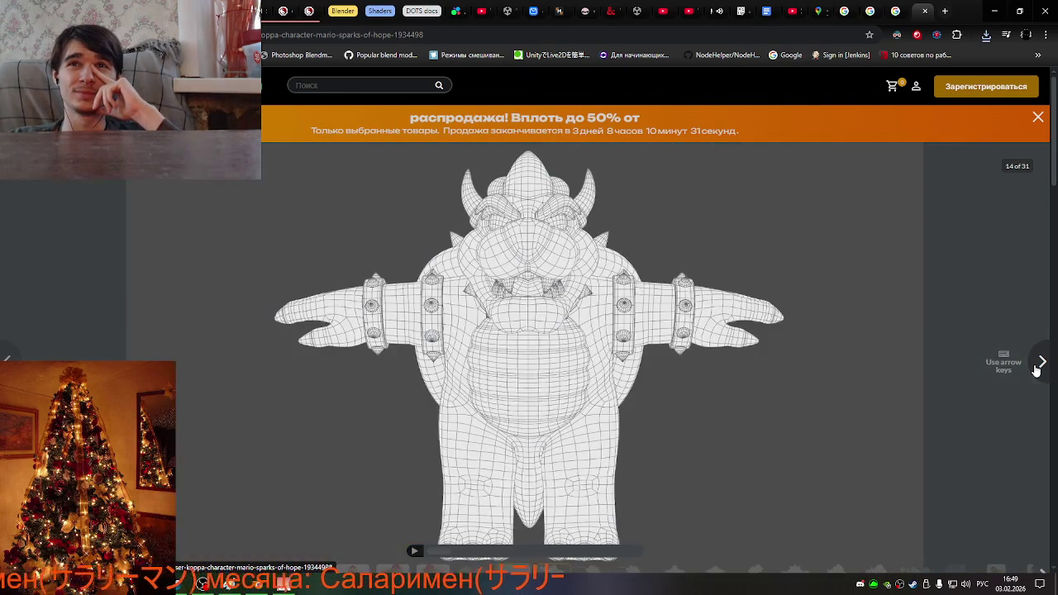
left_click(1037, 370)
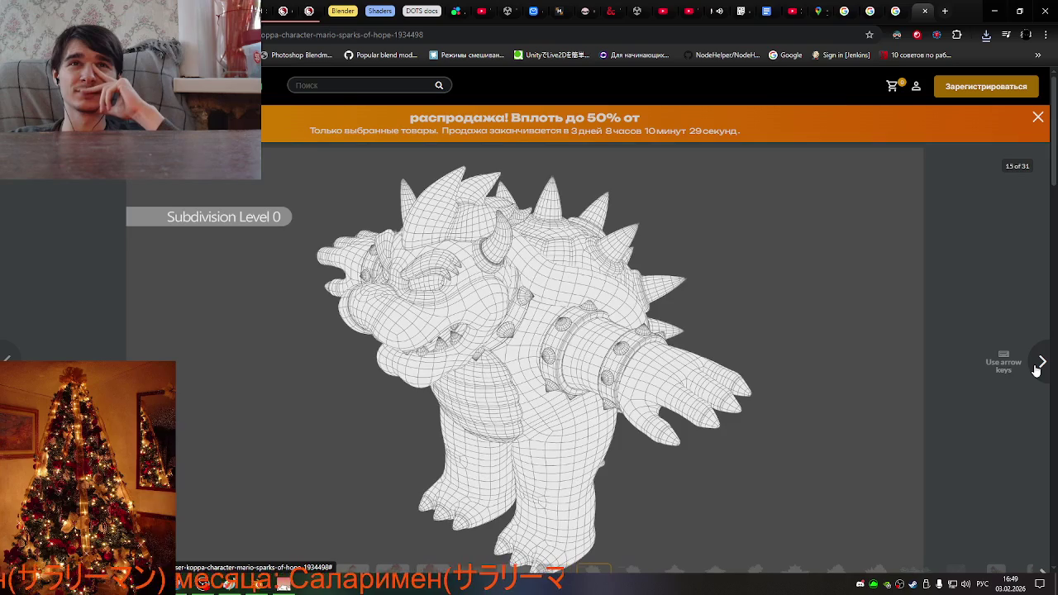
left_click(1036, 370)
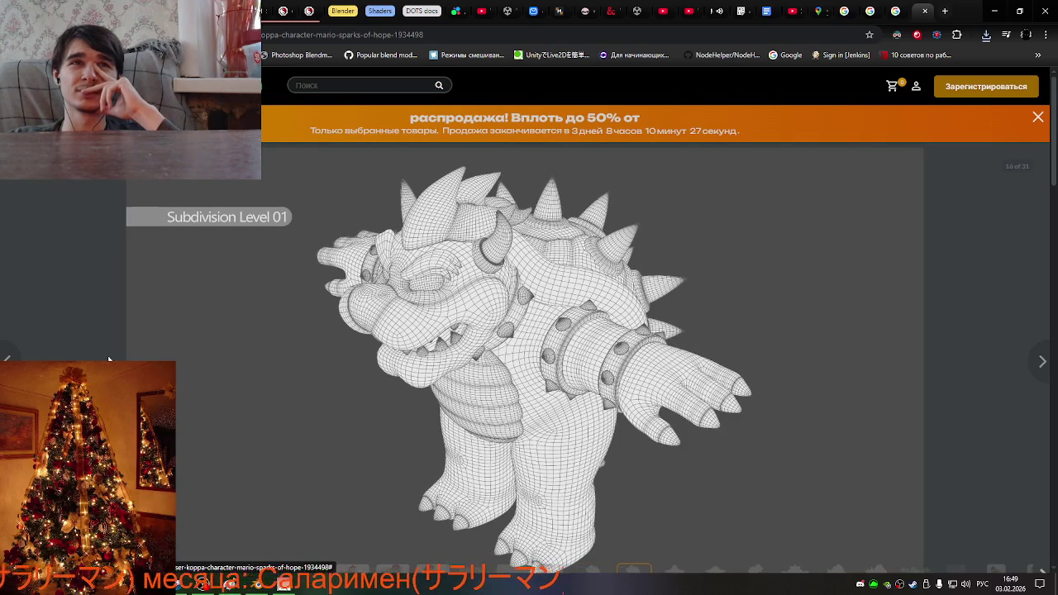
key("Left")
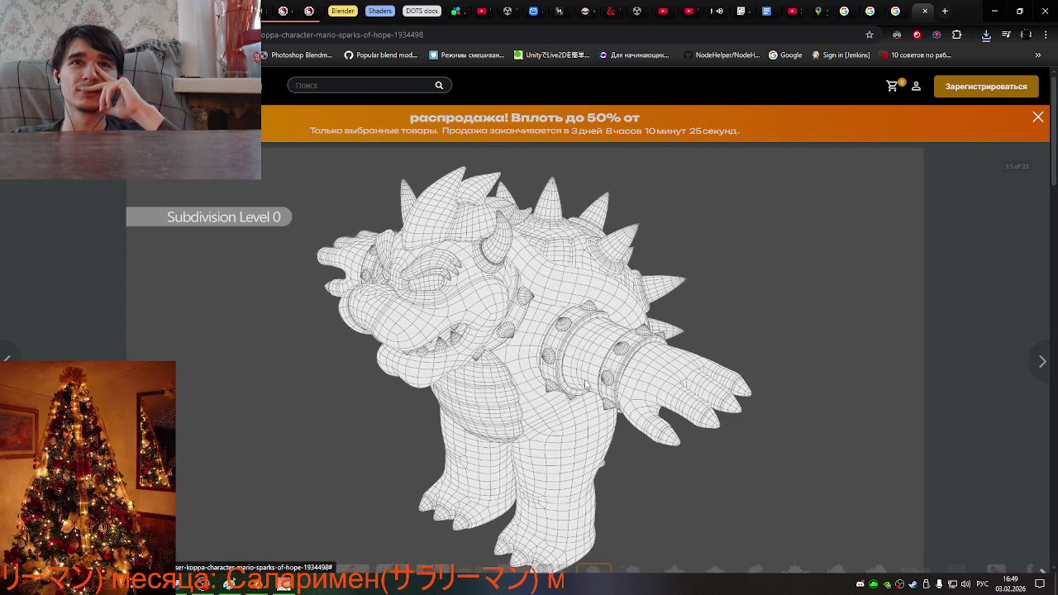
left_click(1042, 363)
left_click(1042, 363)
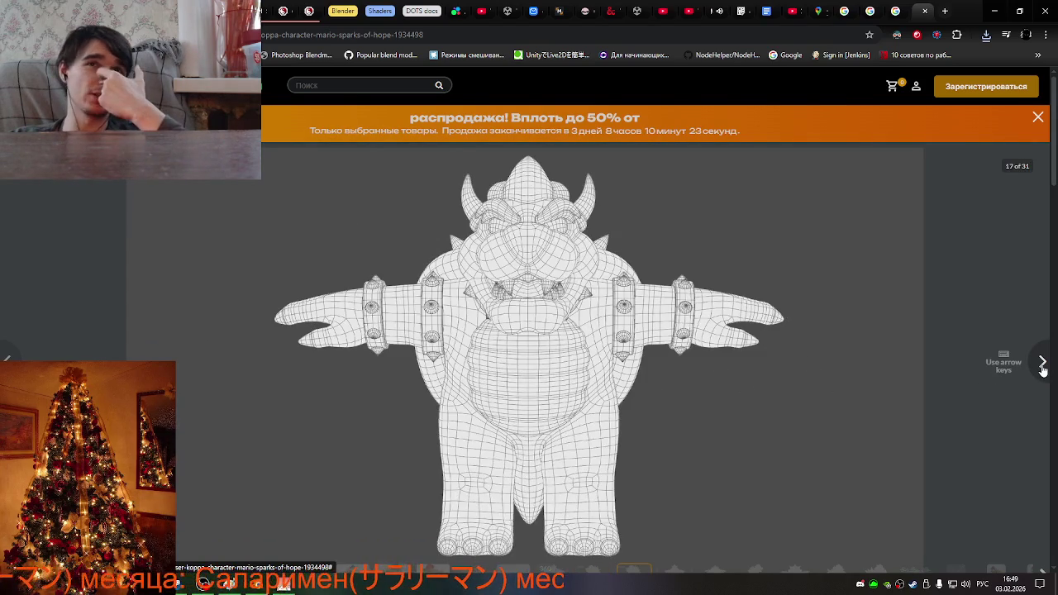
left_click(1042, 364)
left_click(1042, 364)
left_click(1042, 364)
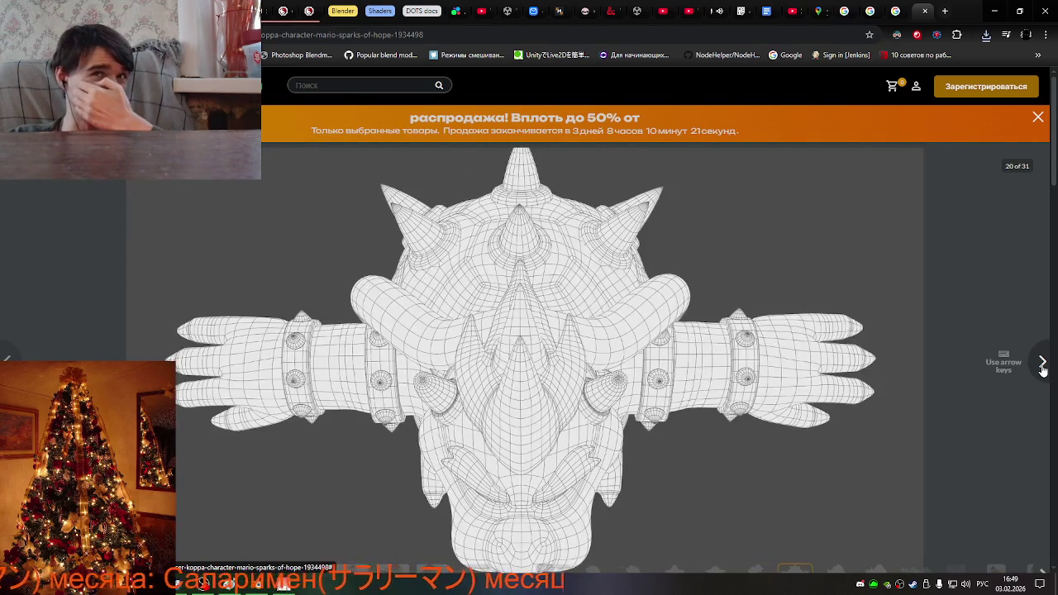
left_click(1042, 364)
left_click(1042, 364)
left_click(1042, 364)
left_click(1042, 364)
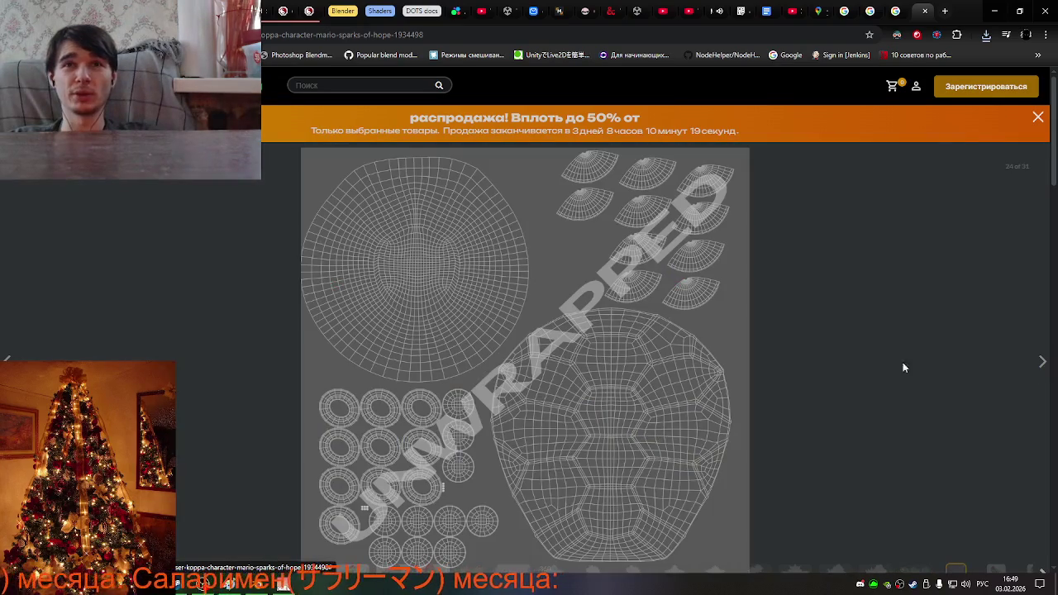
left_click(8, 357)
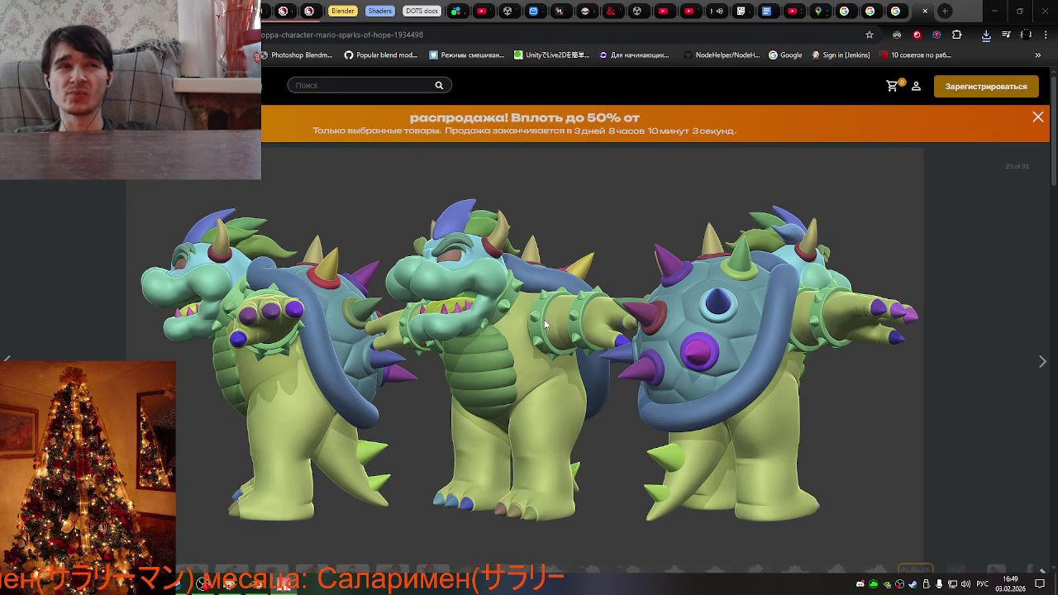
Cycle the gallery past the last image back round to the top view.
left_click(1042, 362)
left_click(1042, 362)
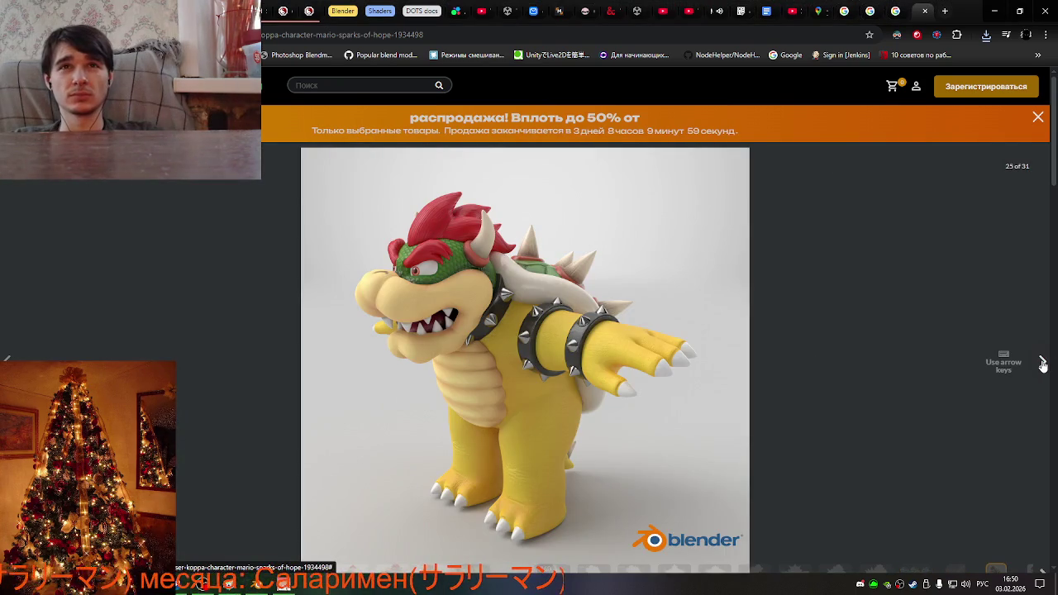
left_click(1042, 362)
left_click(1042, 362)
left_click(1042, 362)
left_click(1042, 362)
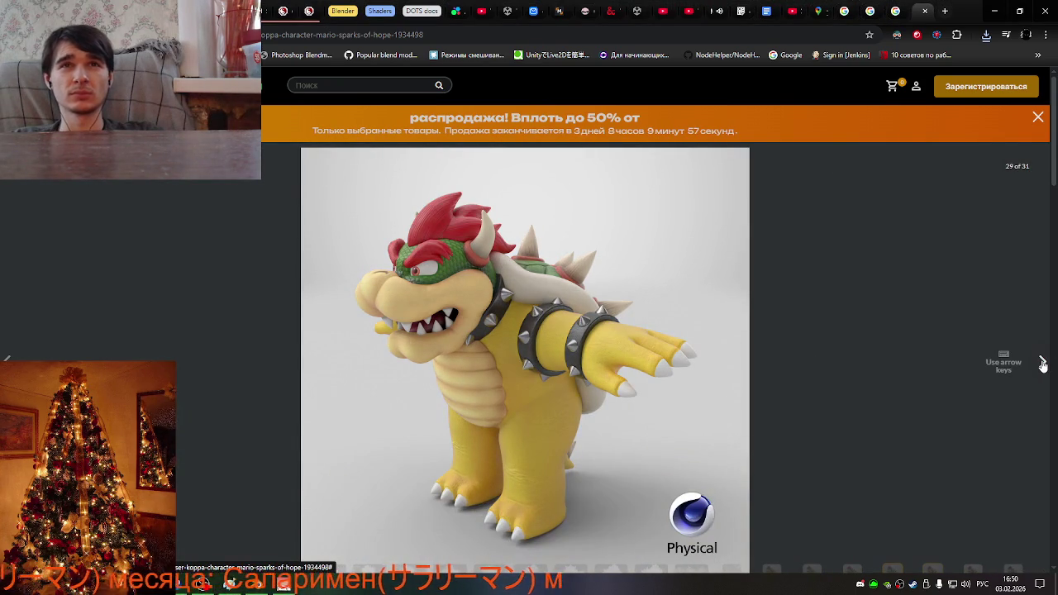
left_click(1042, 362)
left_click(1042, 362)
left_click(1042, 361)
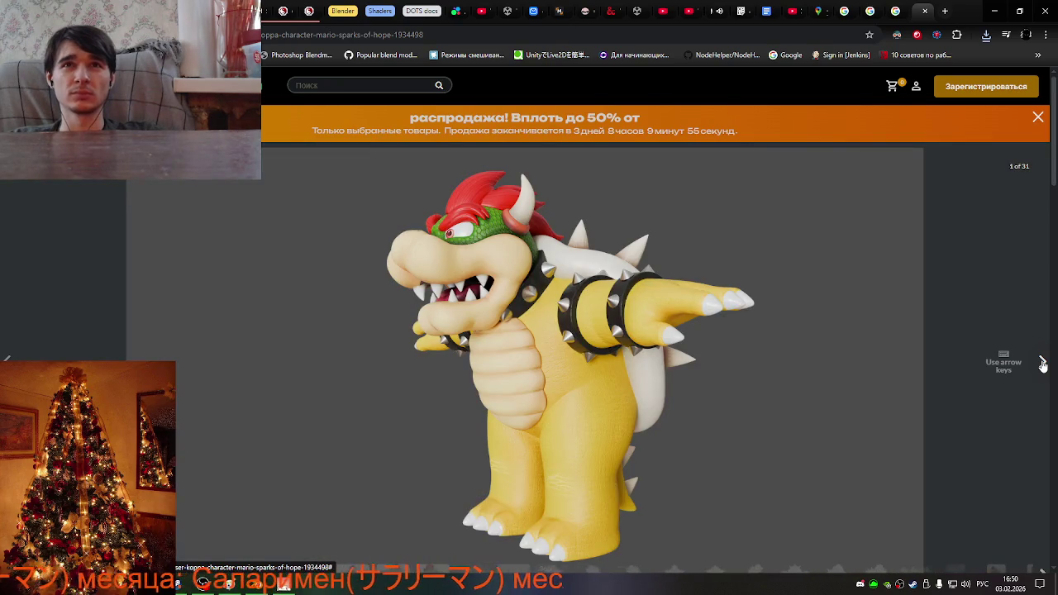
left_click(1042, 362)
left_click(1042, 362)
left_click(1042, 362)
left_click(1042, 362)
left_click(1042, 362)
left_click(1042, 357)
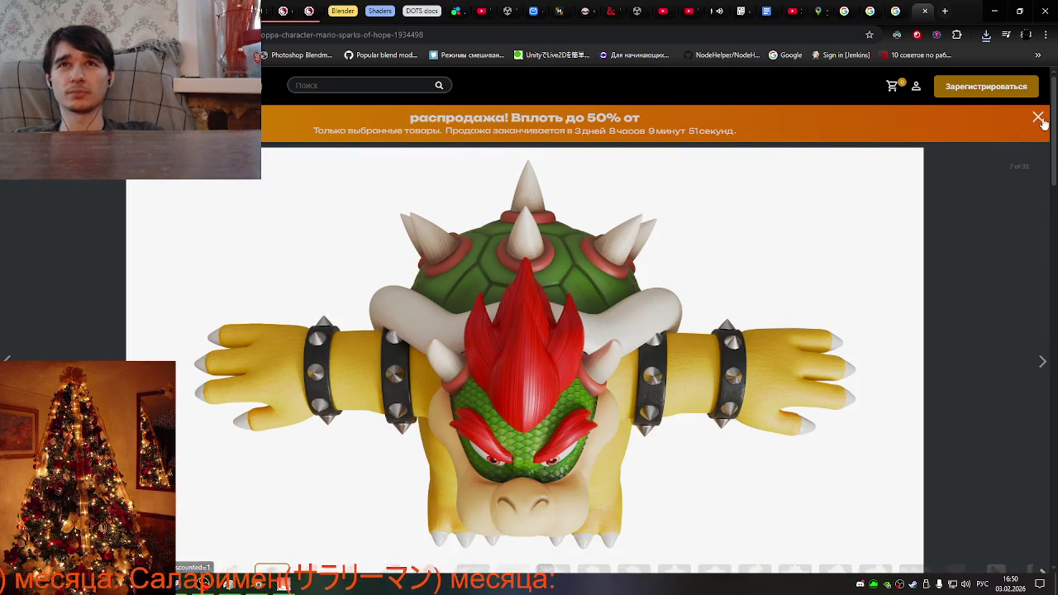
Dismiss the sale banner, skip ahead to the UV-unwrap image, and close the gallery.
left_click(1039, 118)
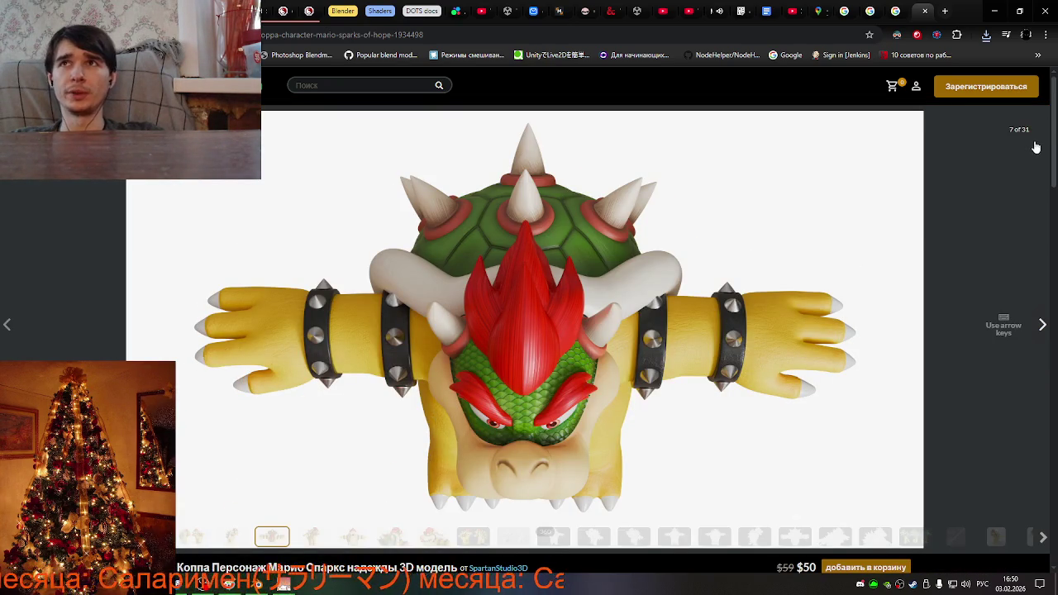
left_click(1028, 157)
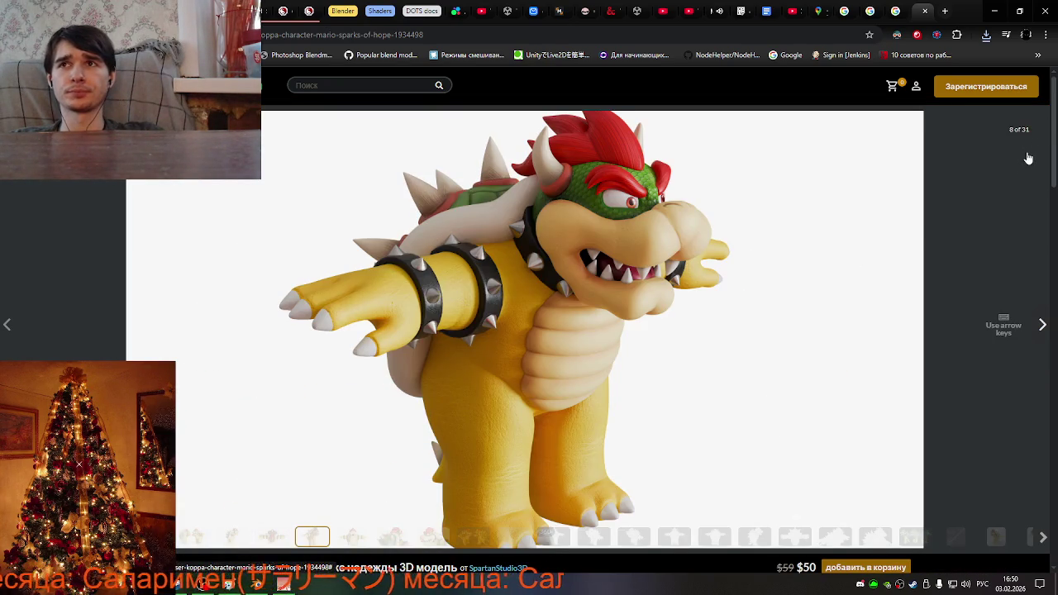
left_click(1017, 299)
left_click(1017, 300)
left_click(1016, 298)
left_click(1014, 298)
left_click(1015, 298)
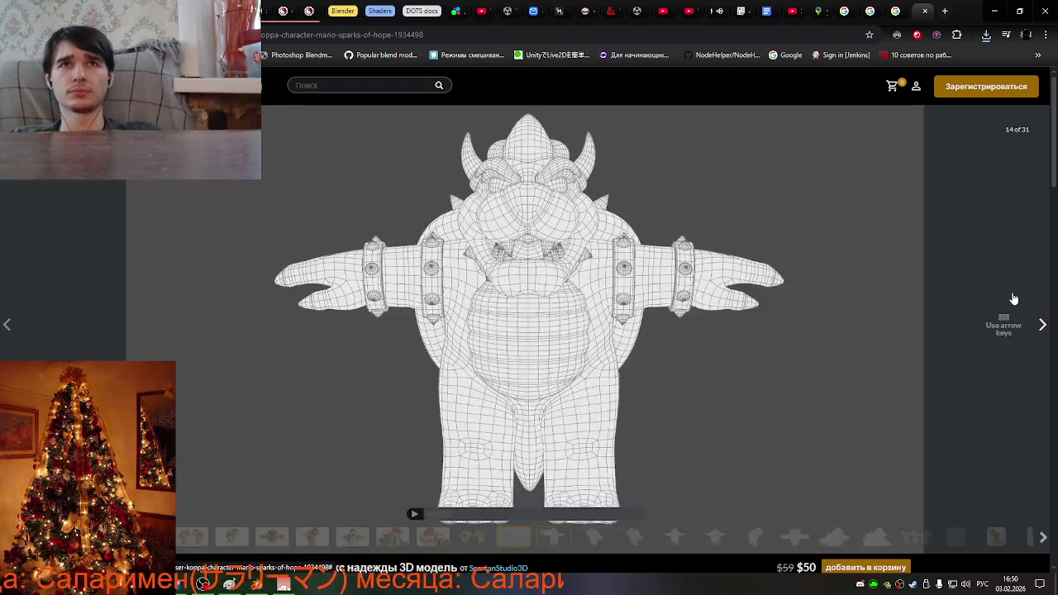
left_click(1014, 298)
left_click(1013, 297)
left_click(1012, 297)
left_click(1007, 295)
left_click(1001, 293)
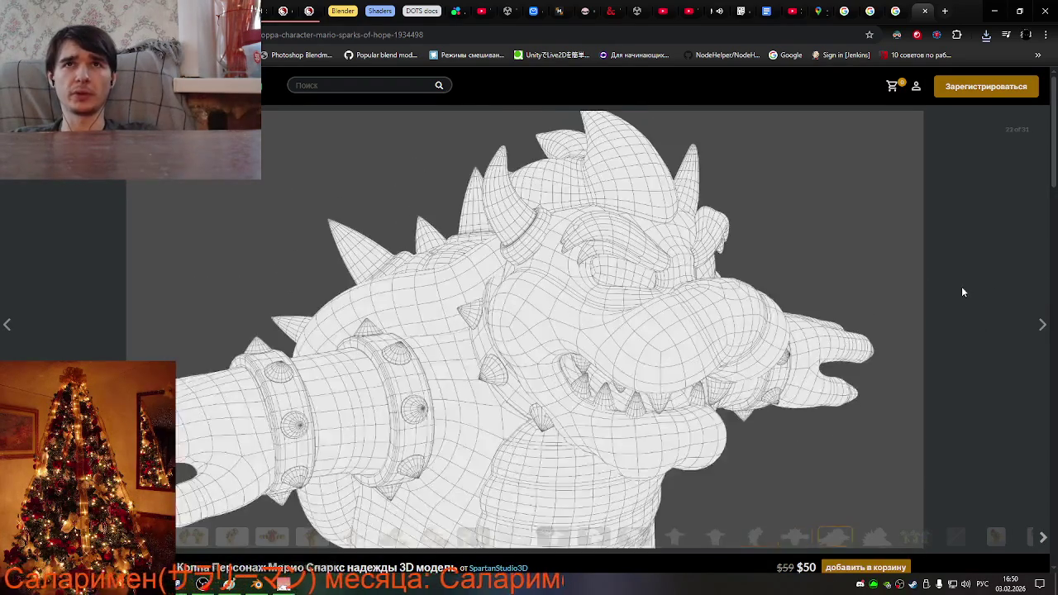
left_click(966, 286)
left_click(963, 290)
left_click(961, 293)
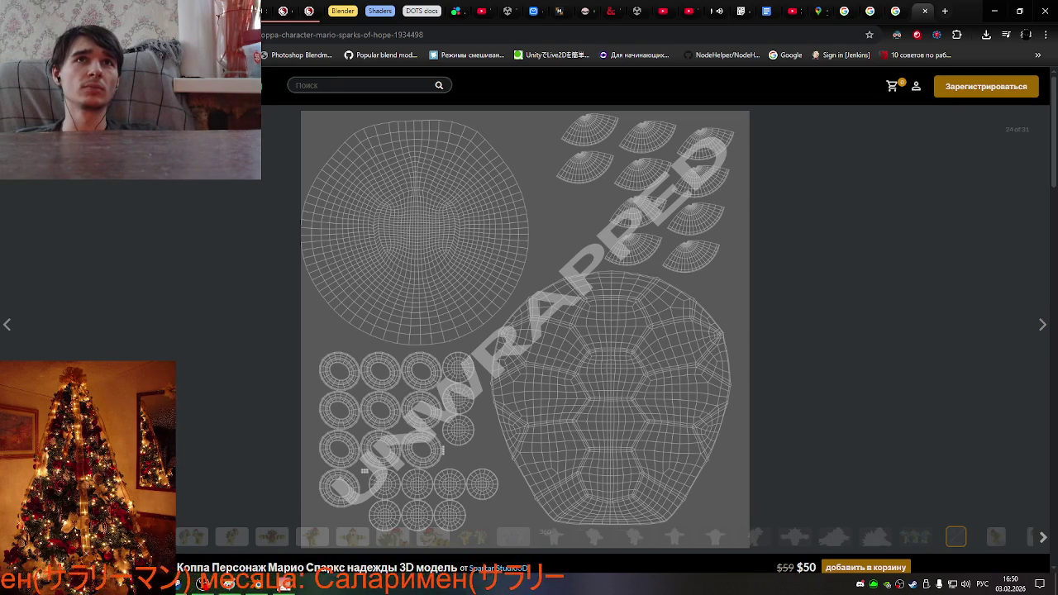
left_click(199, 281)
mouse_move(438, 323)
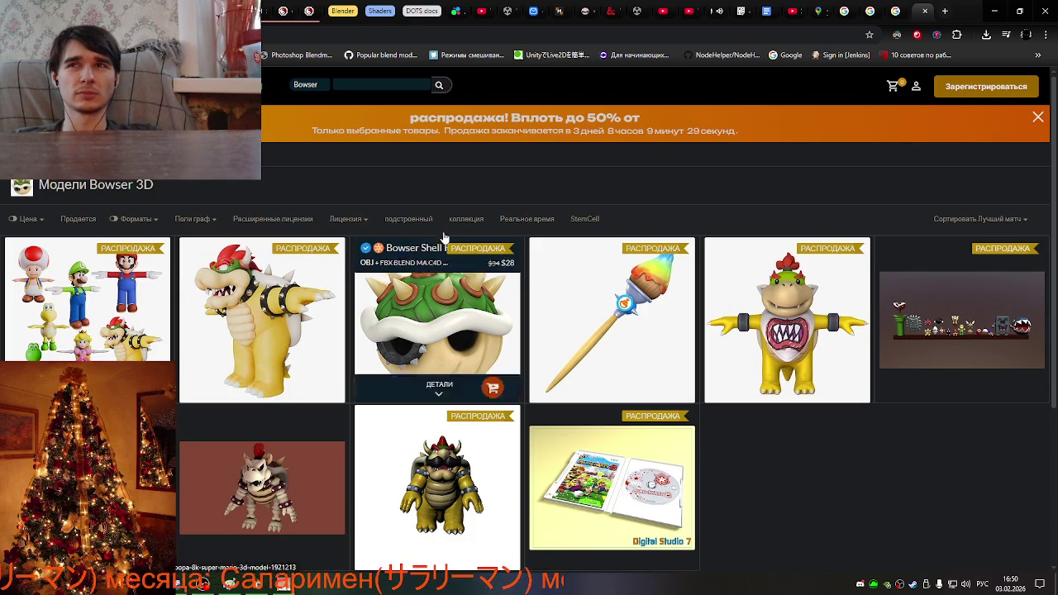
Search Google for '50 cent' in a new tab.
left_click(945, 10)
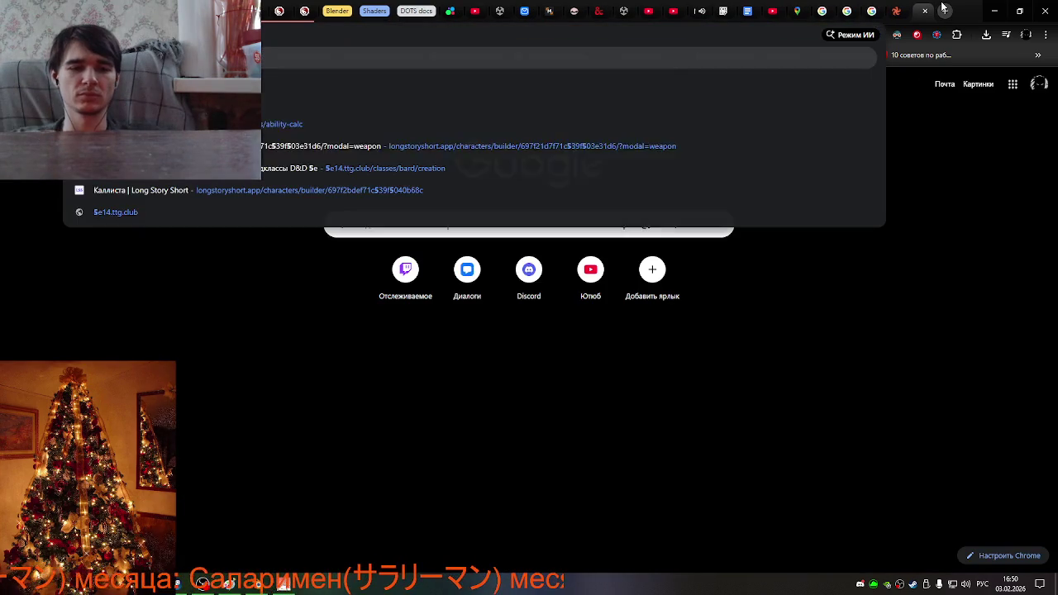
type("50 cent")
key("Return")
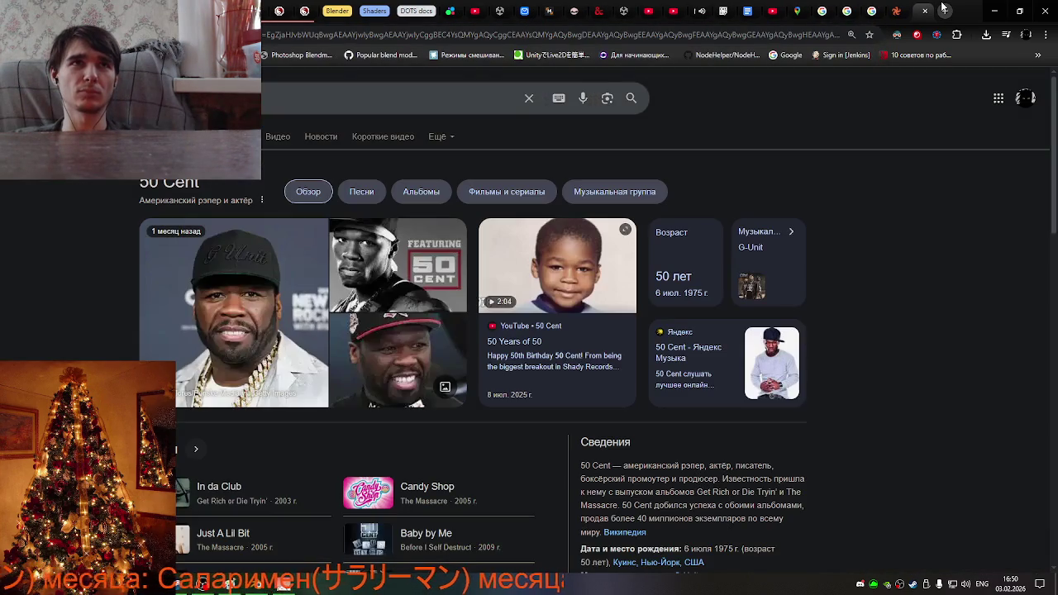
Change the query to convert 50 $ into roubles.
left_click(279, 111)
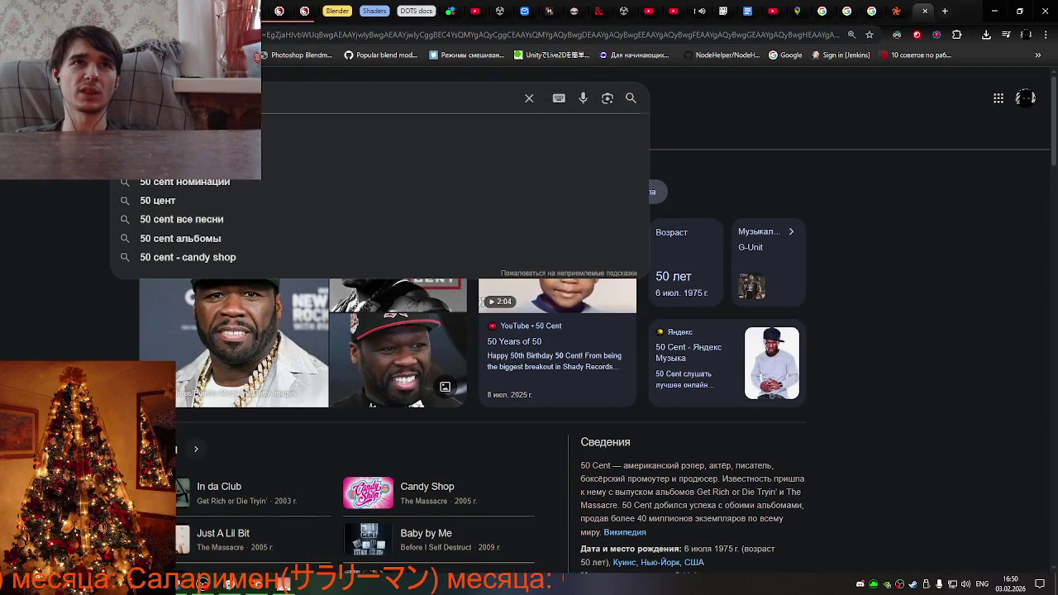
key("BackSpace")
key("BackSpace")
key("BackSpace")
type("$")
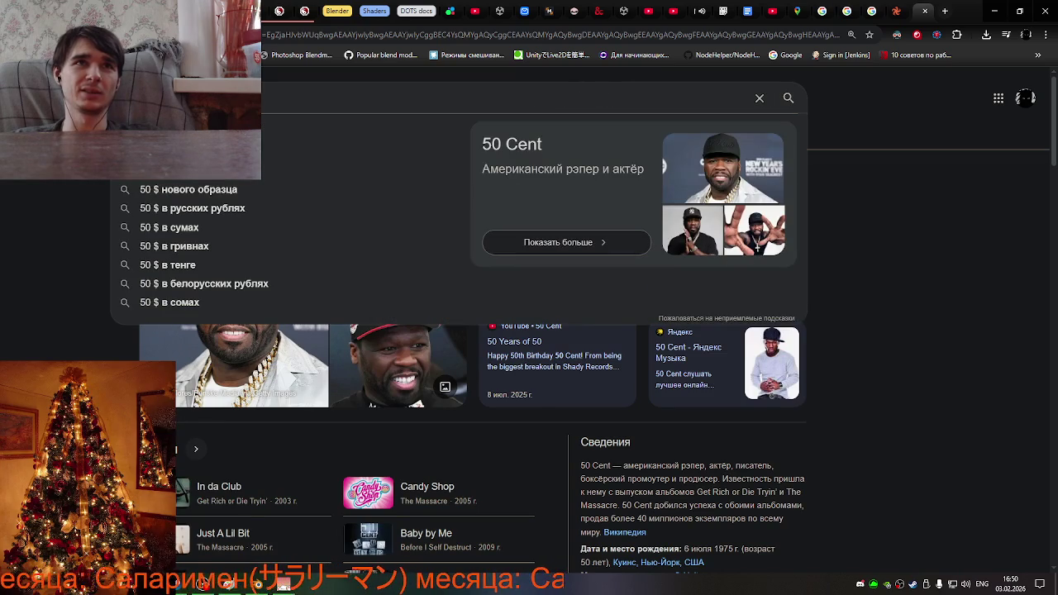
key("Return")
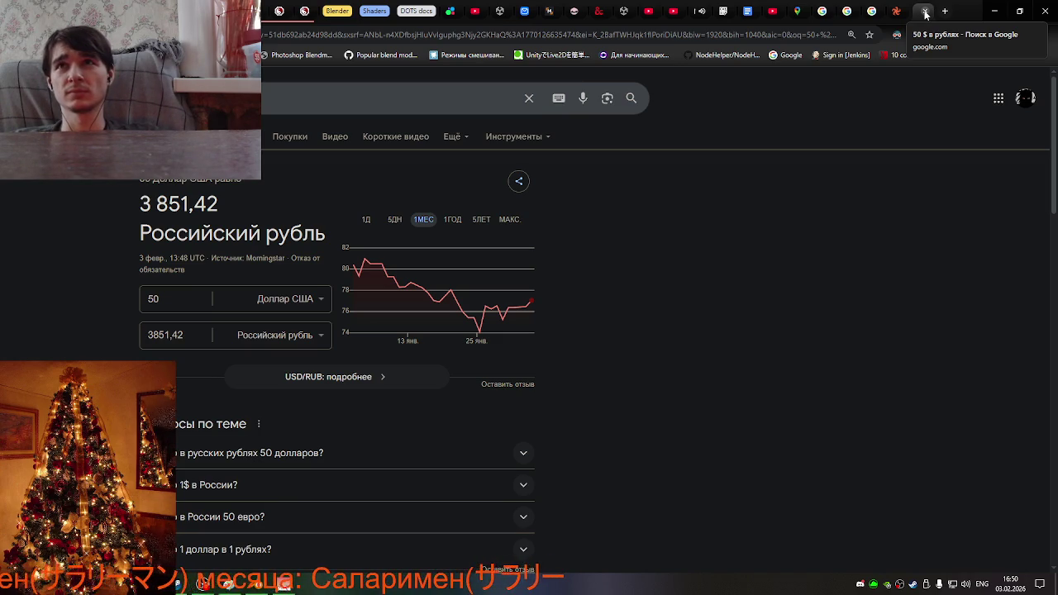
Close the conversion and TurboSquid tabs to return to the Bowser image results.
left_click(924, 11)
mouse_move(787, 320)
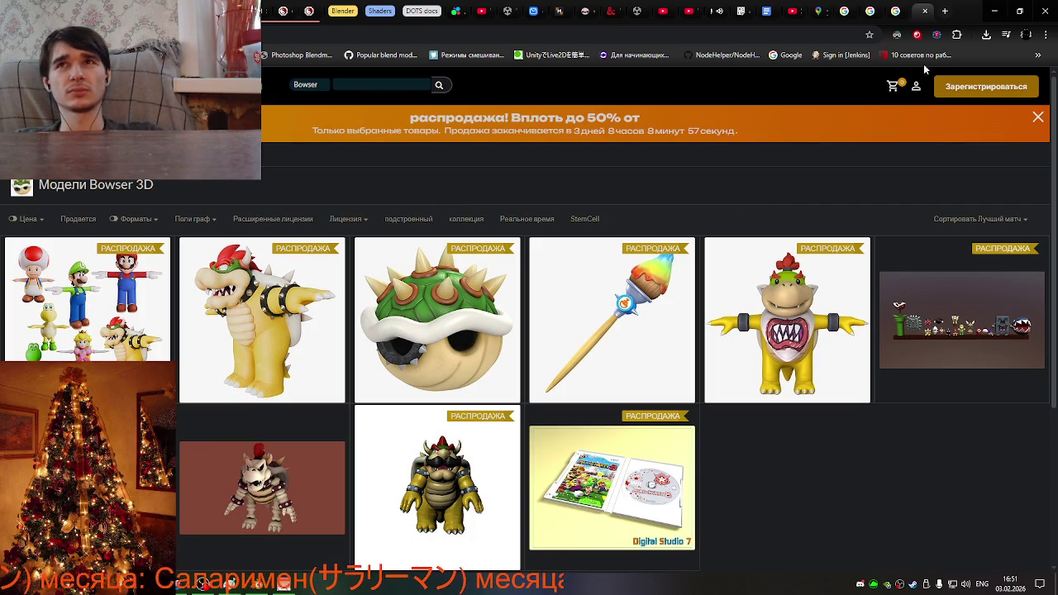
left_click(925, 12)
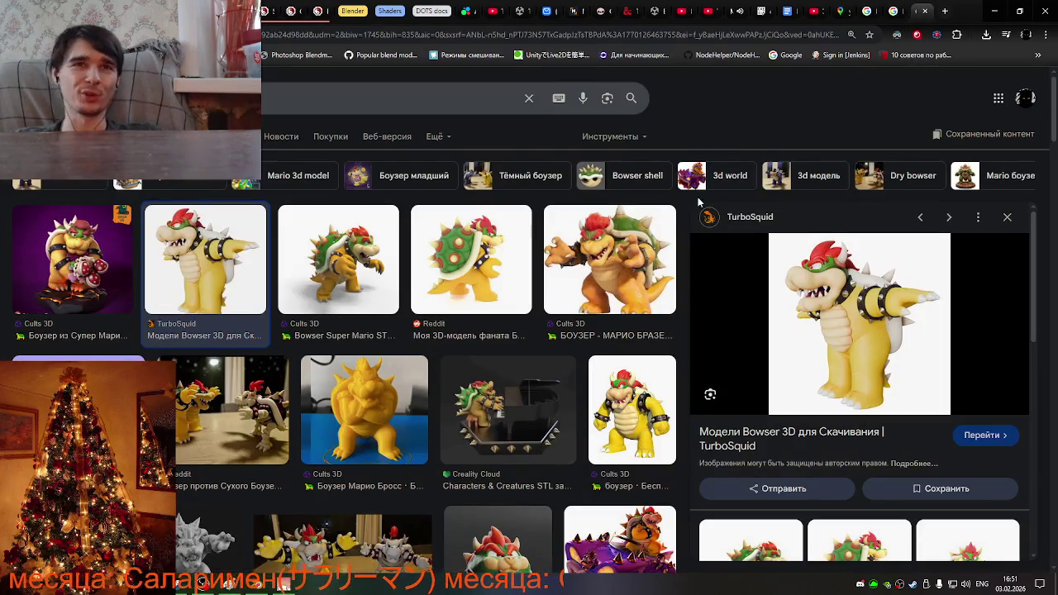
scroll(281, 264, "down", 2)
scroll(273, 198, "up", 2)
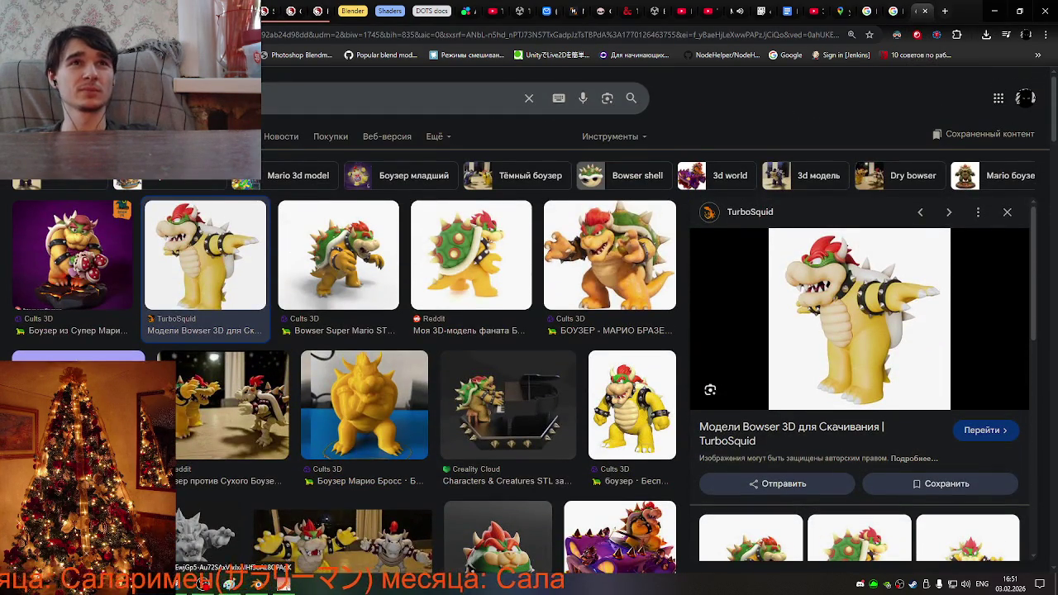
Search images for 'накаченный' using the first suggestion.
type("y")
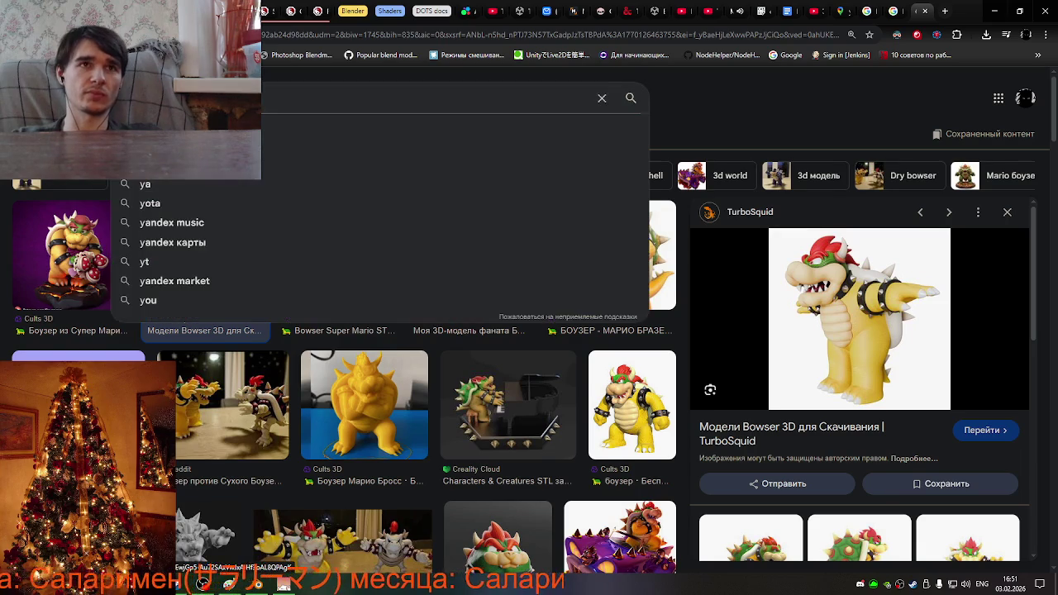
key("Escape")
type("накаченный")
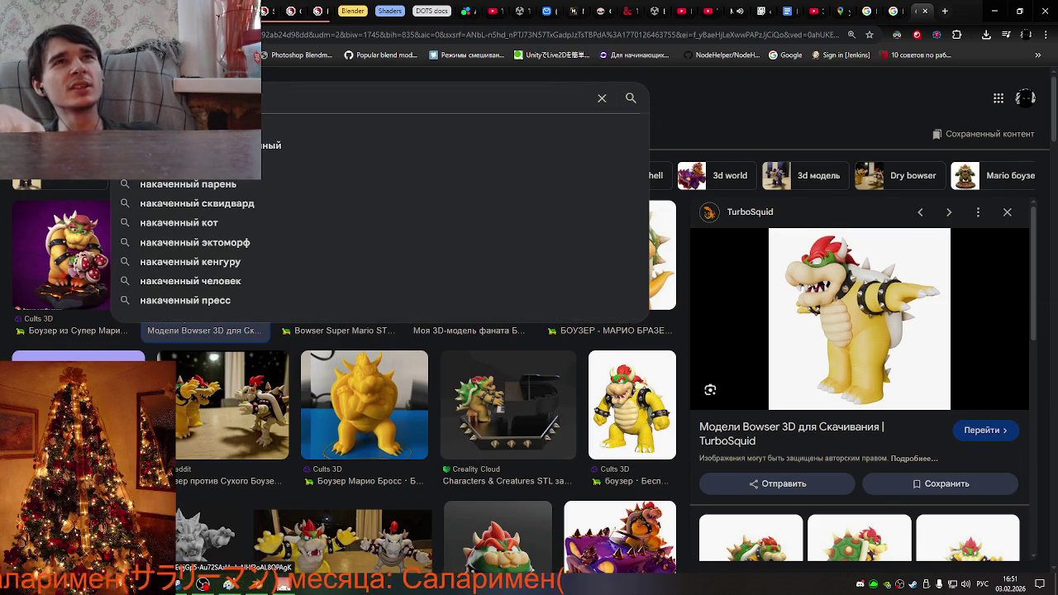
key("Down")
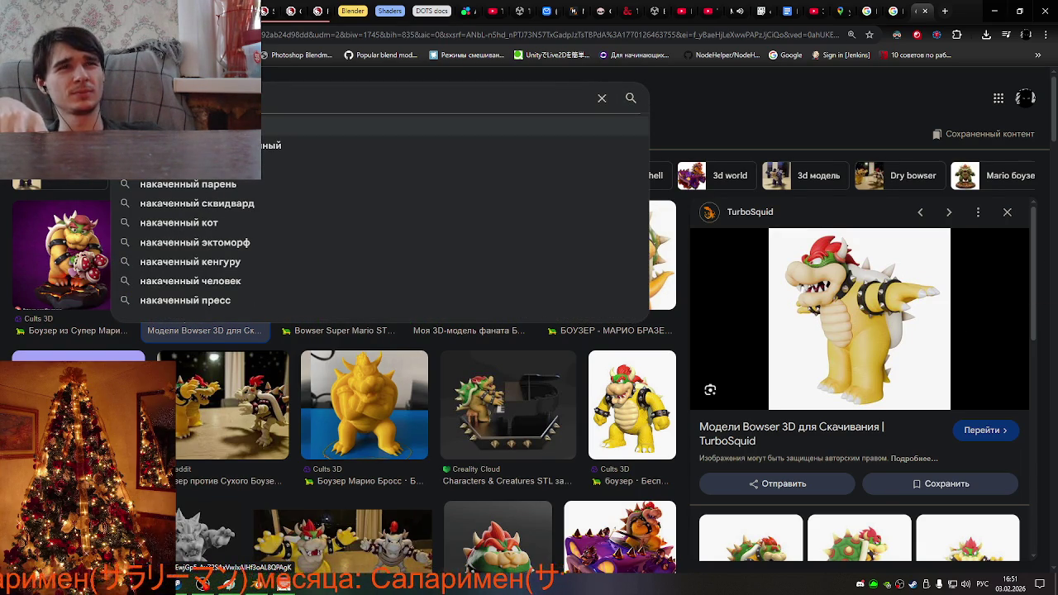
key("Return")
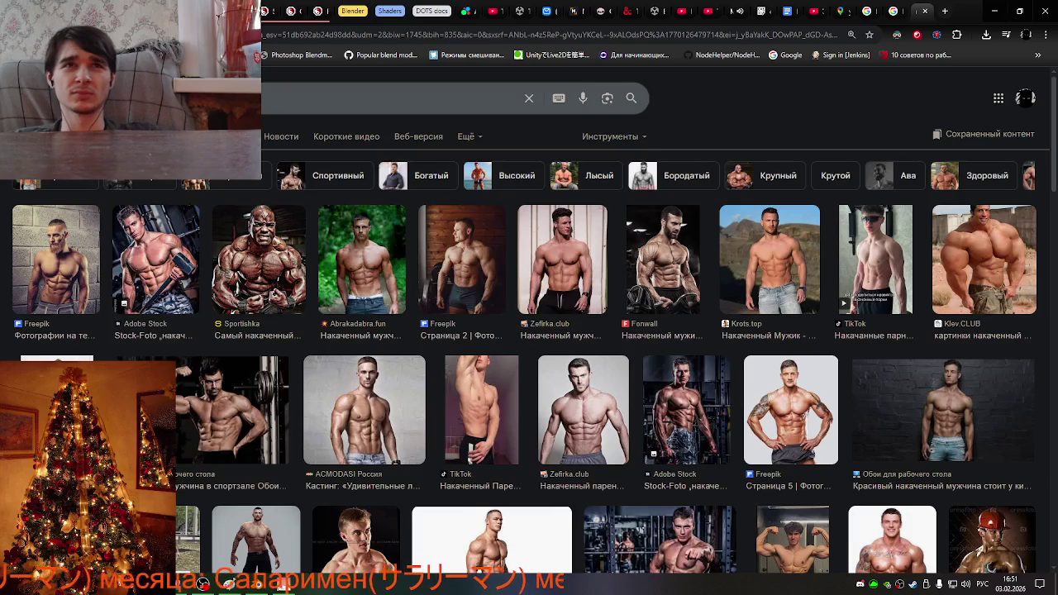
Search images for bosses, then for 'мускулистые' bosses.
key("BackSpace")
key("BackSpace")
key("BackSpace")
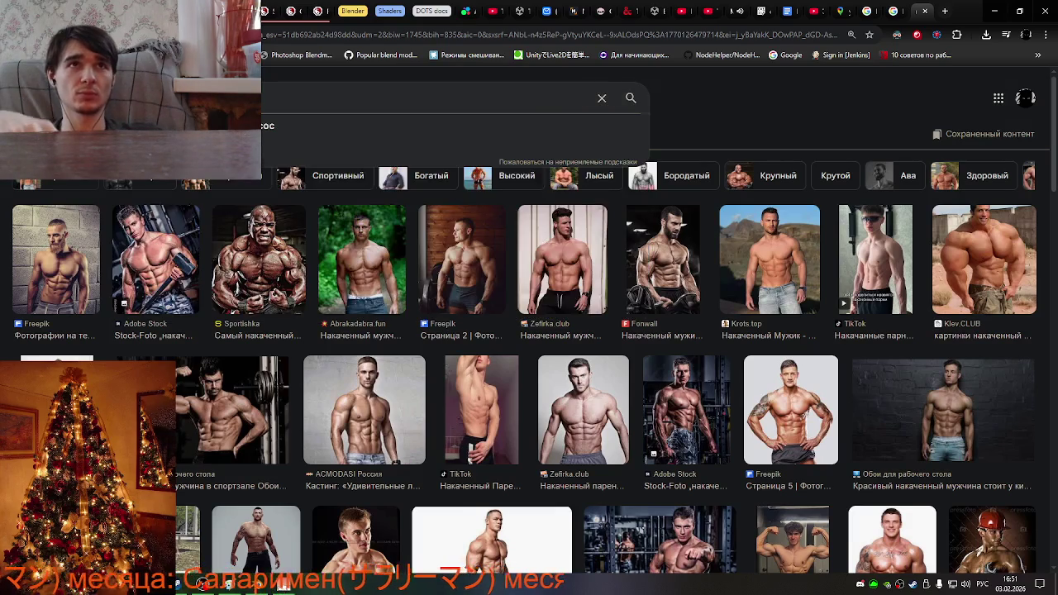
key("Return")
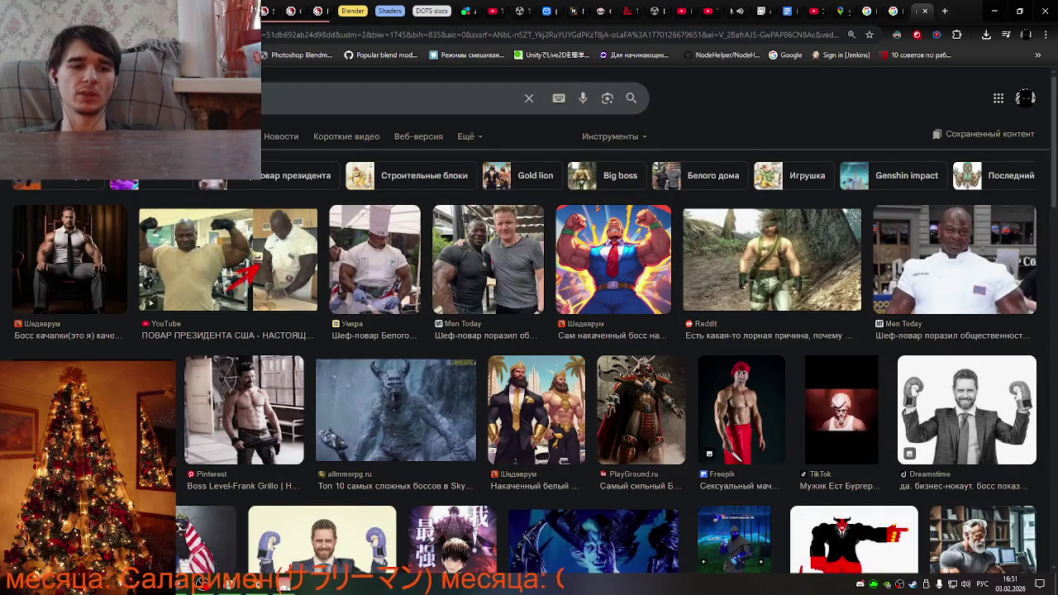
type("мускулистые")
key("Return")
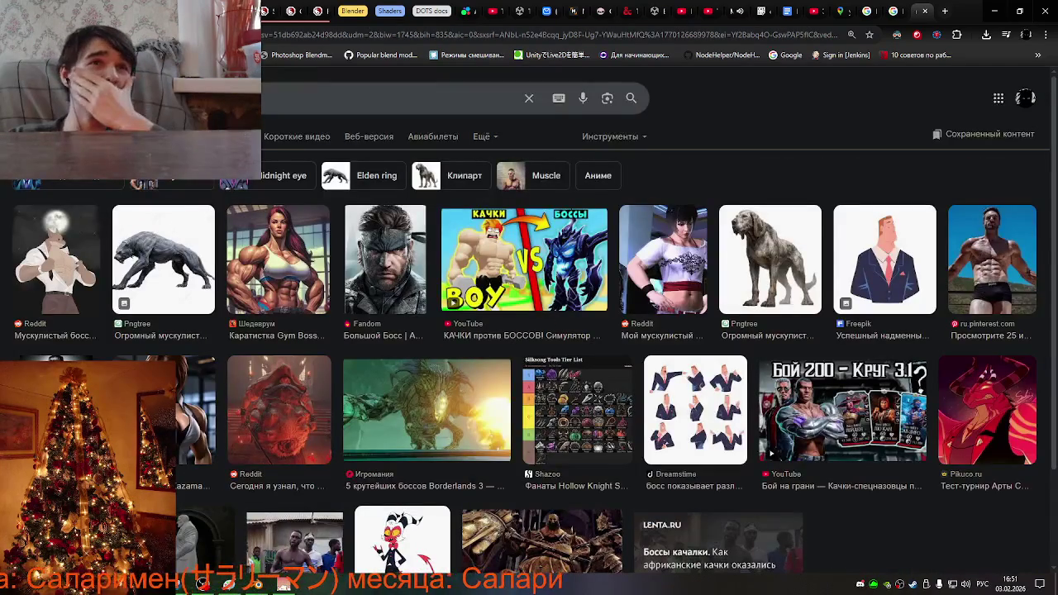
left_click(265, 109)
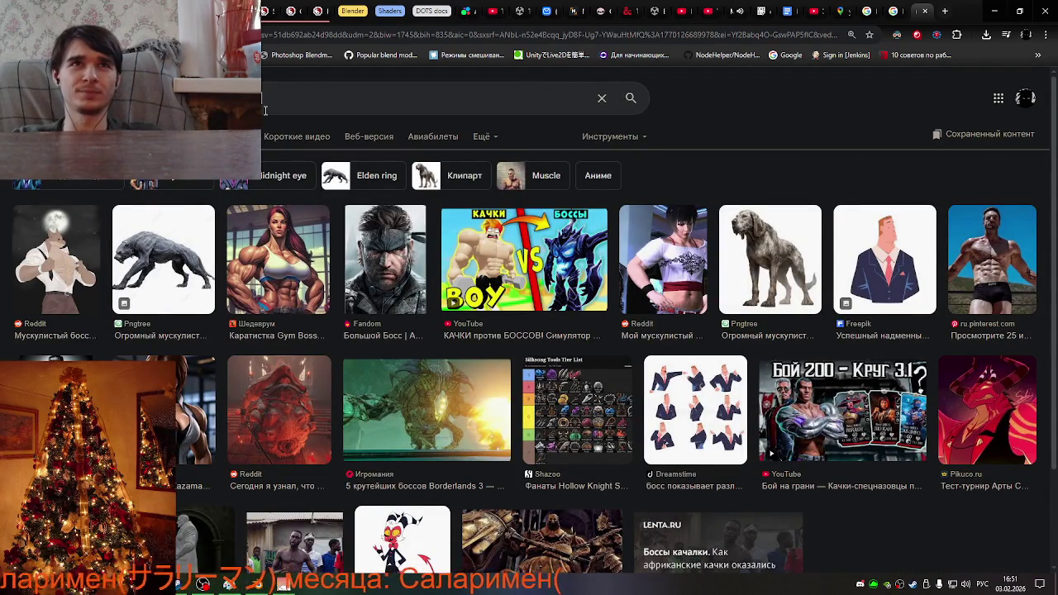
Rerun the boss search and preview the PlayGround.ru, Дичь, Pngtree wolf, YouTube and Coop-Land results.
key("Return")
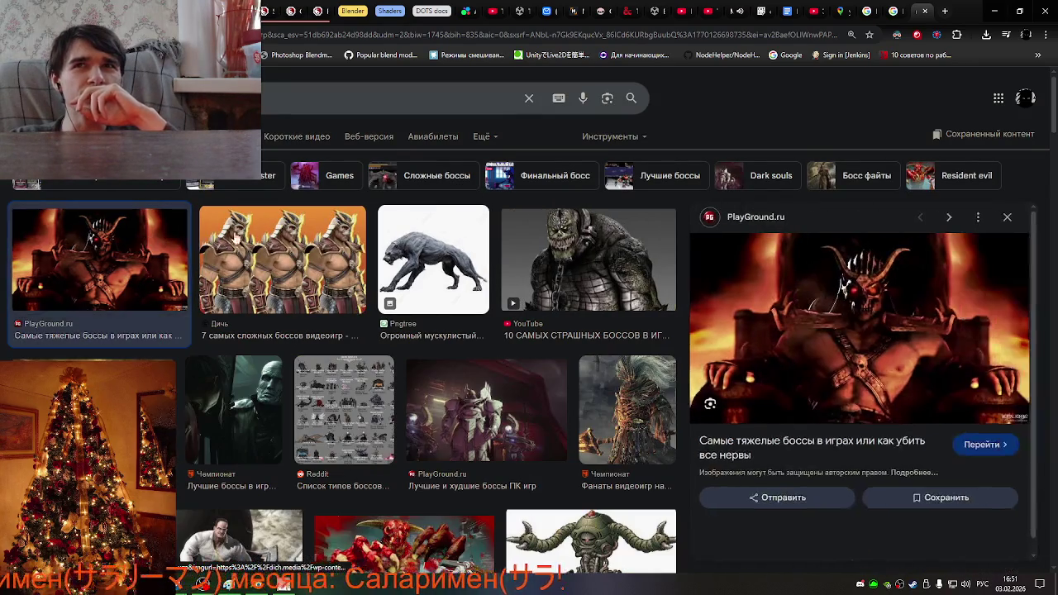
left_click(145, 243)
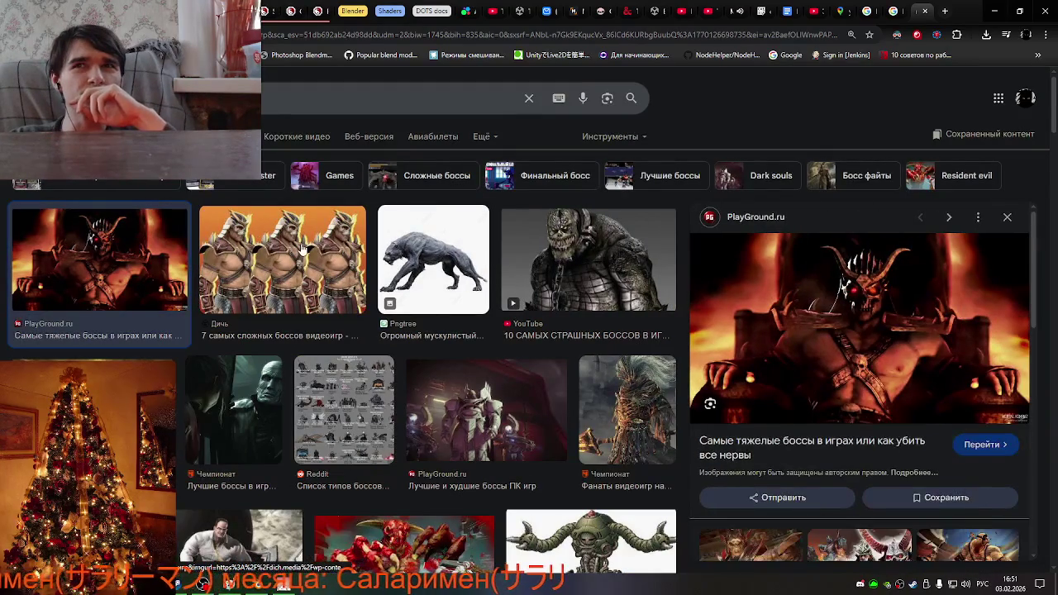
left_click(303, 250)
left_click(464, 266)
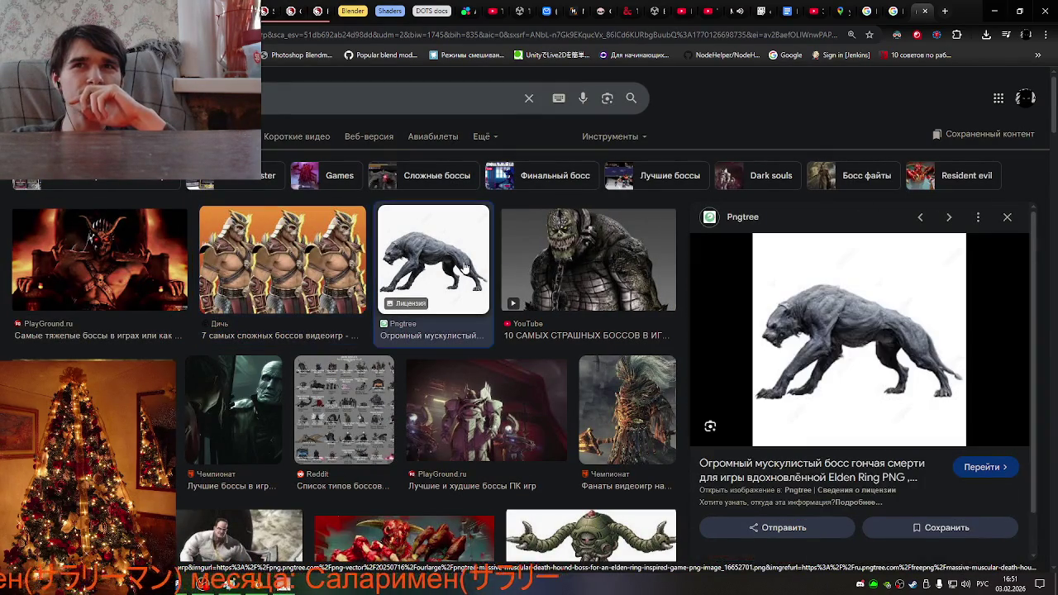
left_click(603, 263)
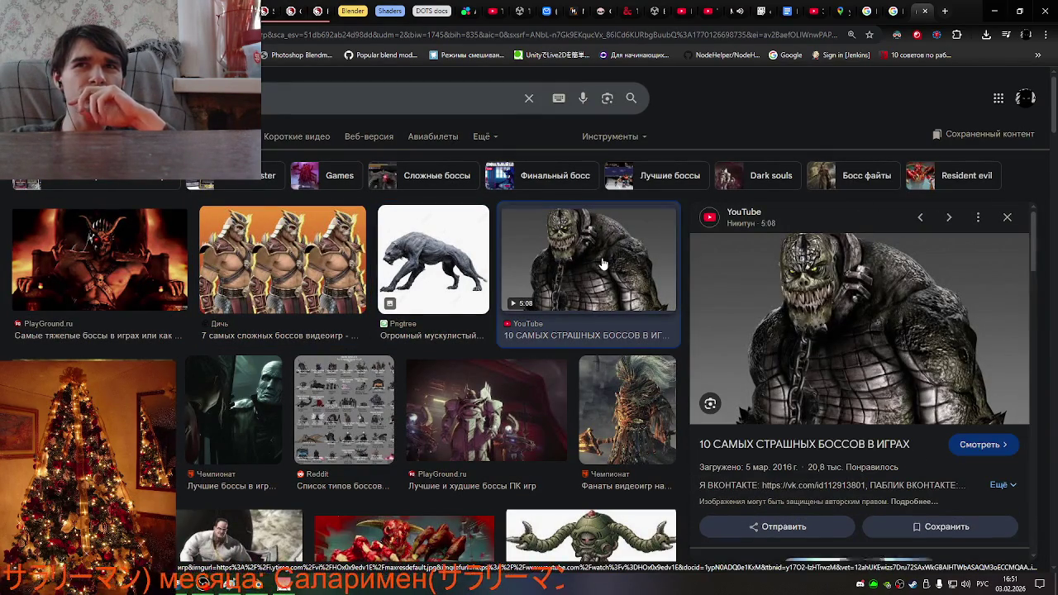
left_click(162, 415)
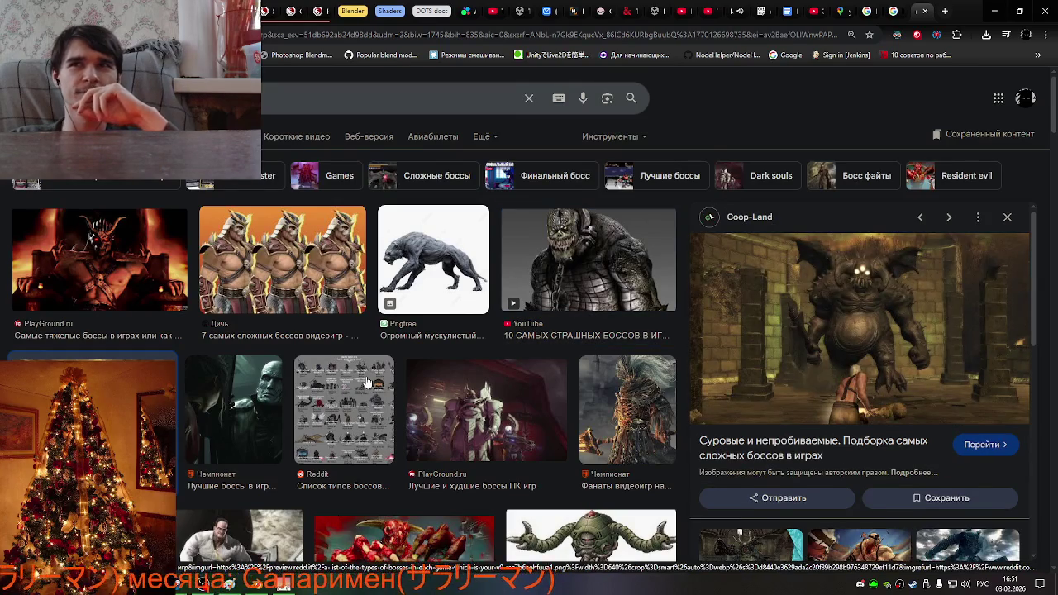
scroll(368, 382, "down", 3)
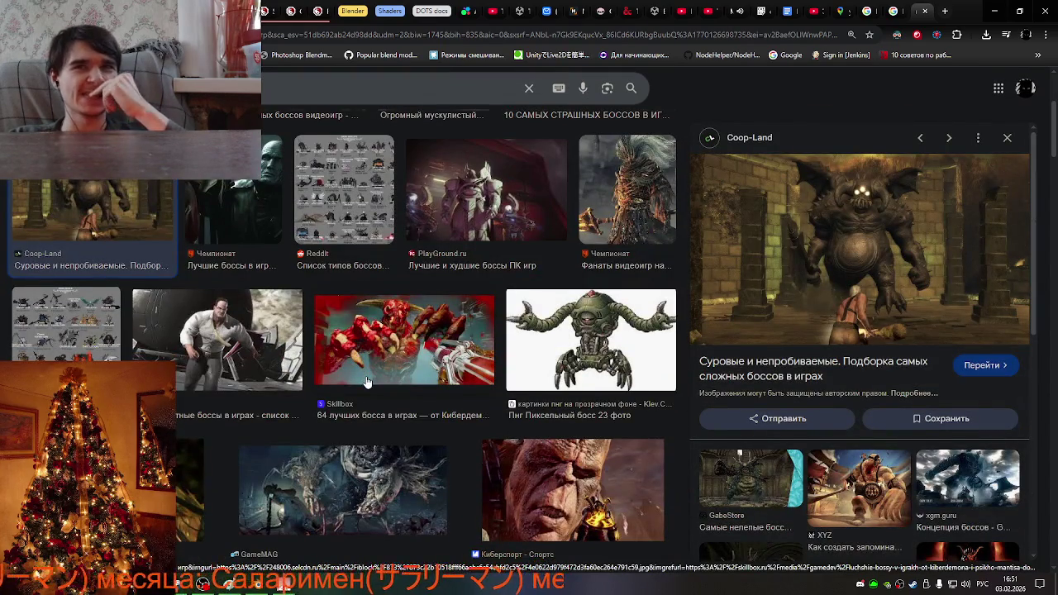
scroll(368, 382, "up", 3)
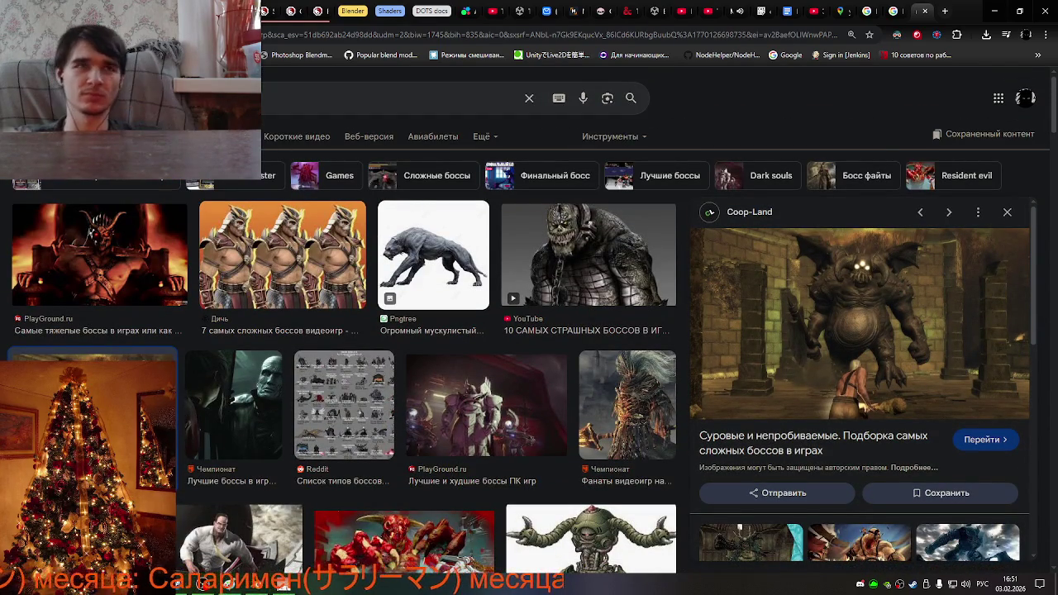
Search images for muscular arms and preview the first flexed-arm photo.
type("аярука")
key("Return")
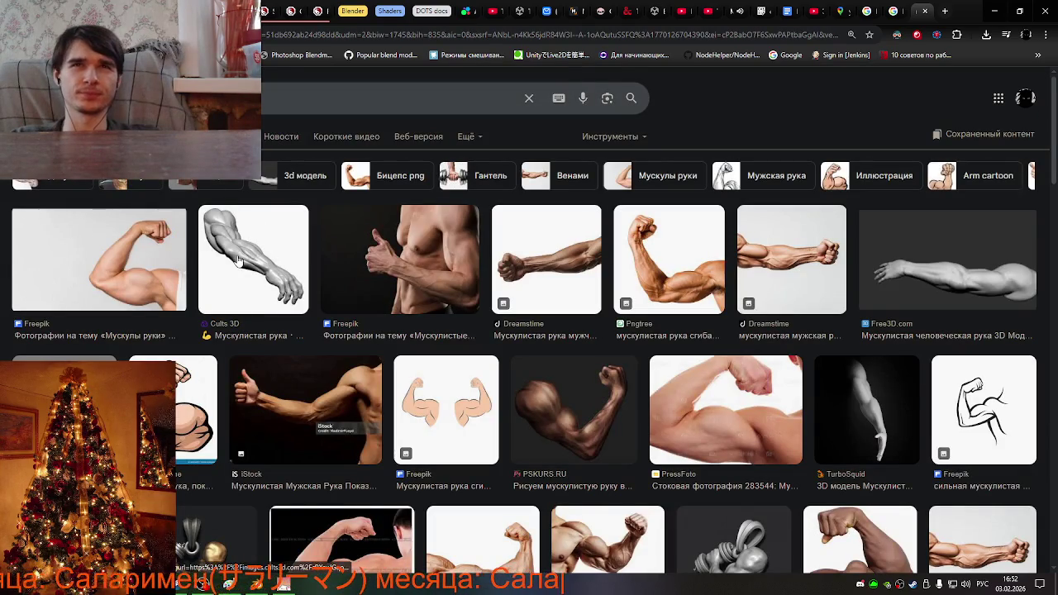
left_click(154, 271)
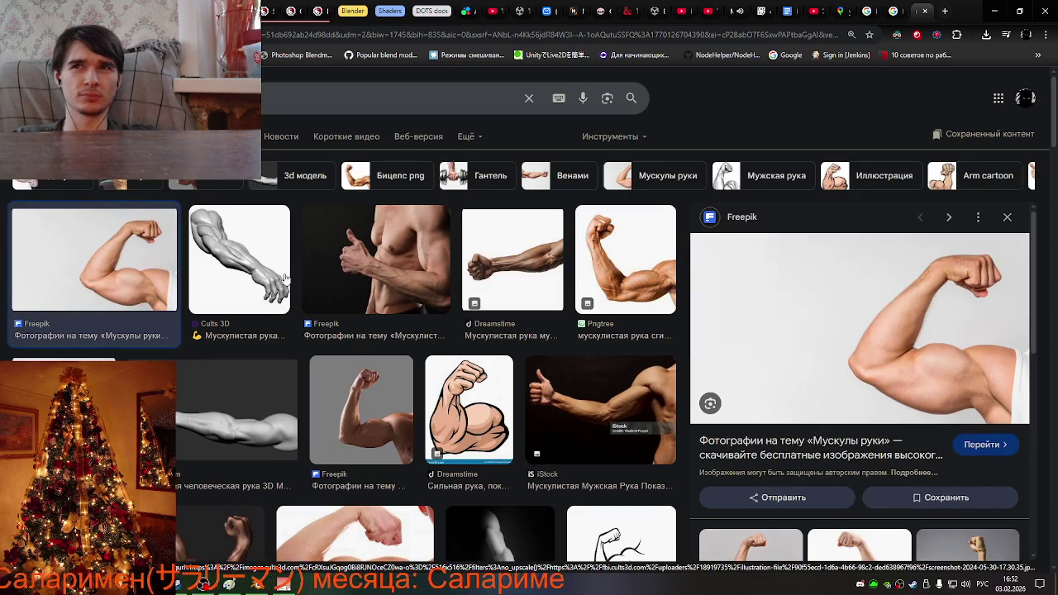
scroll(806, 396, "down", 3)
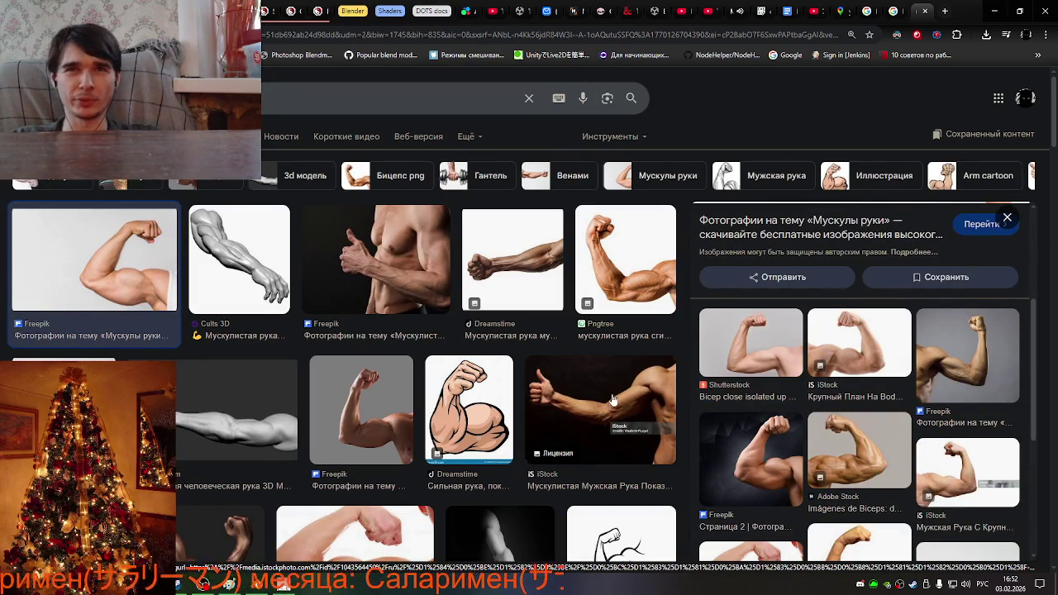
Preview the Cults 3D, Pngtree, Free3D, Freepik and iStock arm results.
left_click(219, 289)
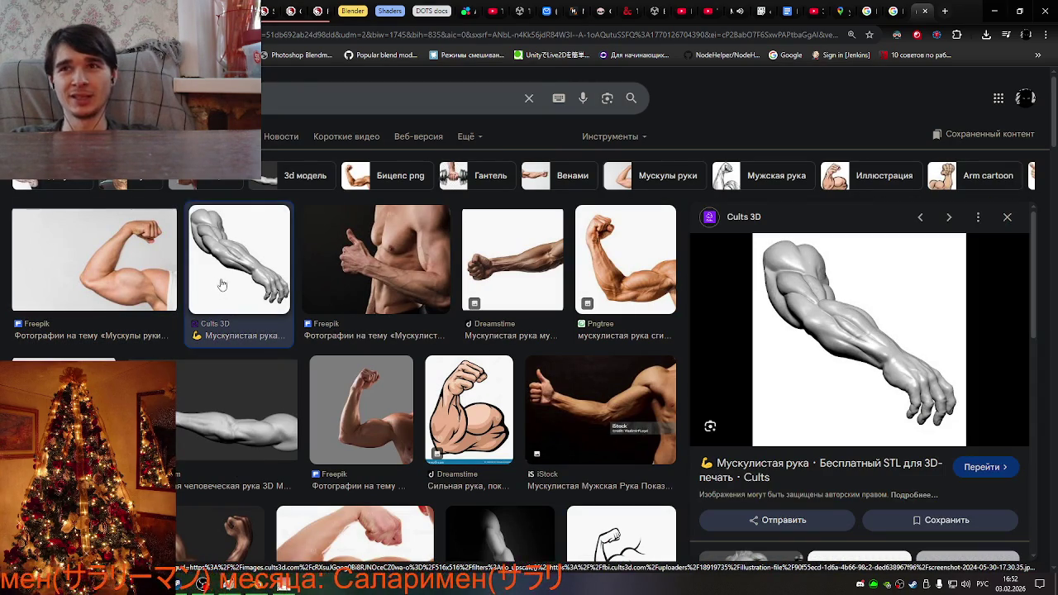
left_click(341, 256)
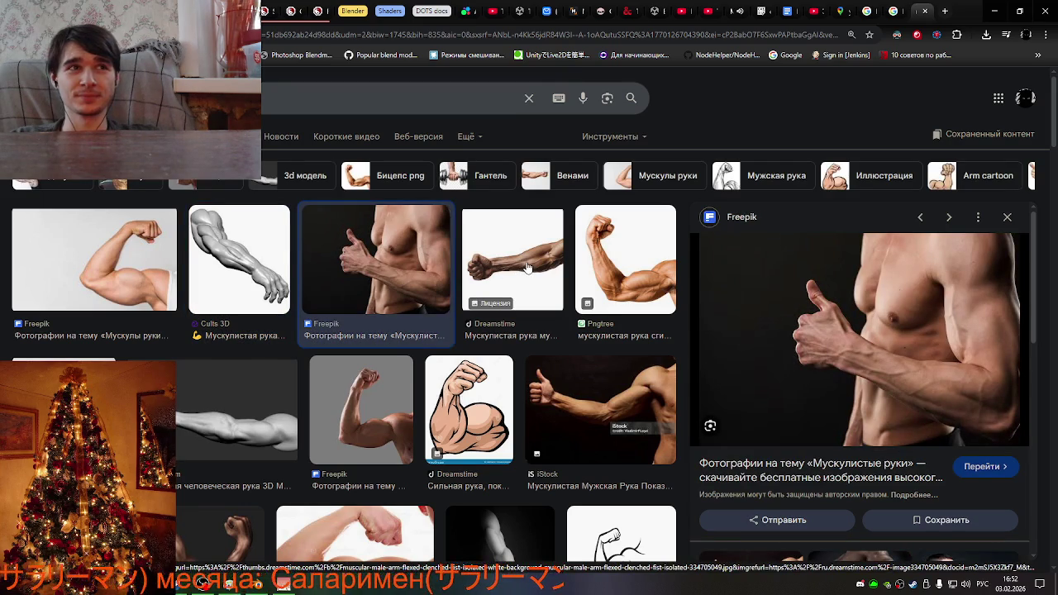
left_click(527, 267)
left_click(615, 266)
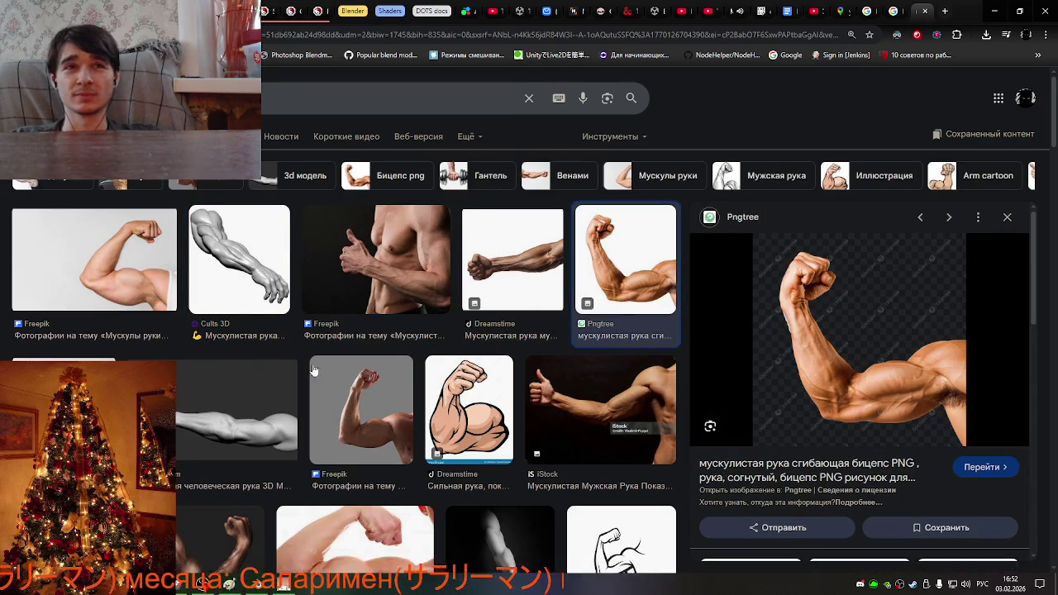
left_click(75, 405)
left_click(273, 387)
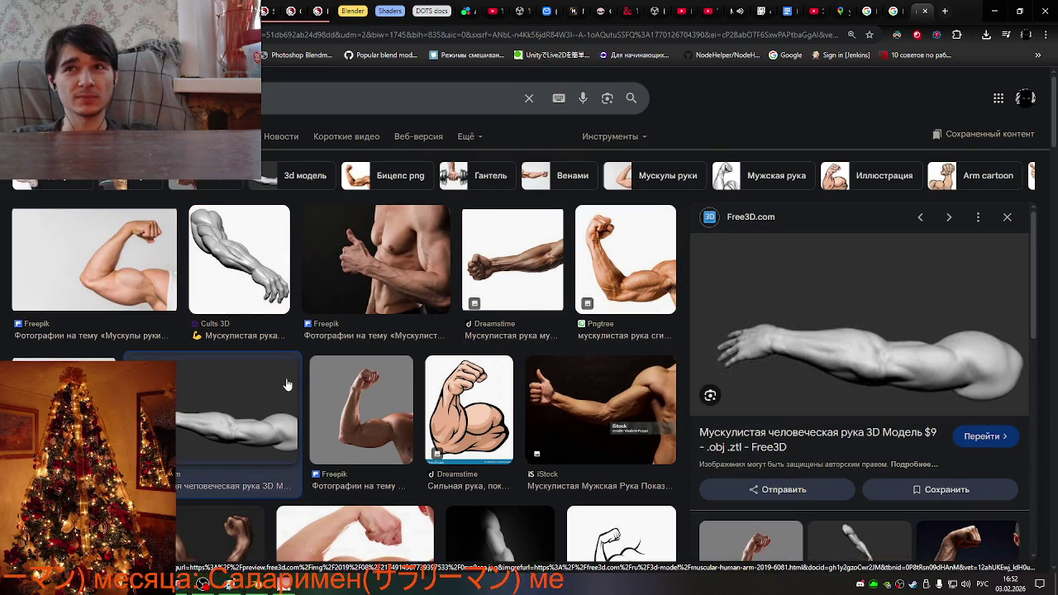
left_click(361, 422)
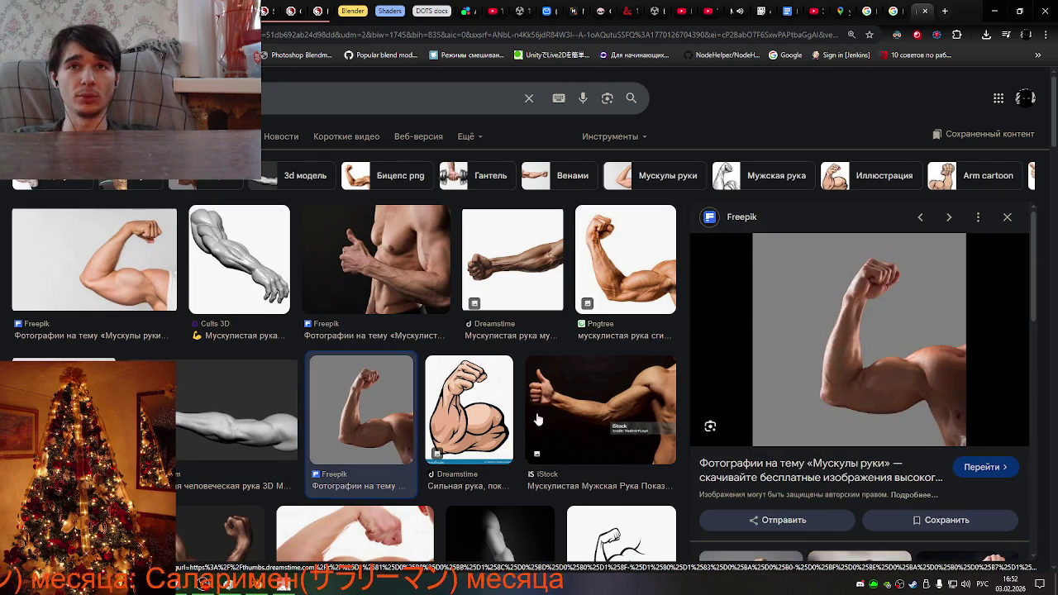
left_click(579, 395)
Scroll further through the arm results and preview the Фотобанк Лори photo.
scroll(576, 395, "down", 1)
scroll(578, 395, "down", 3)
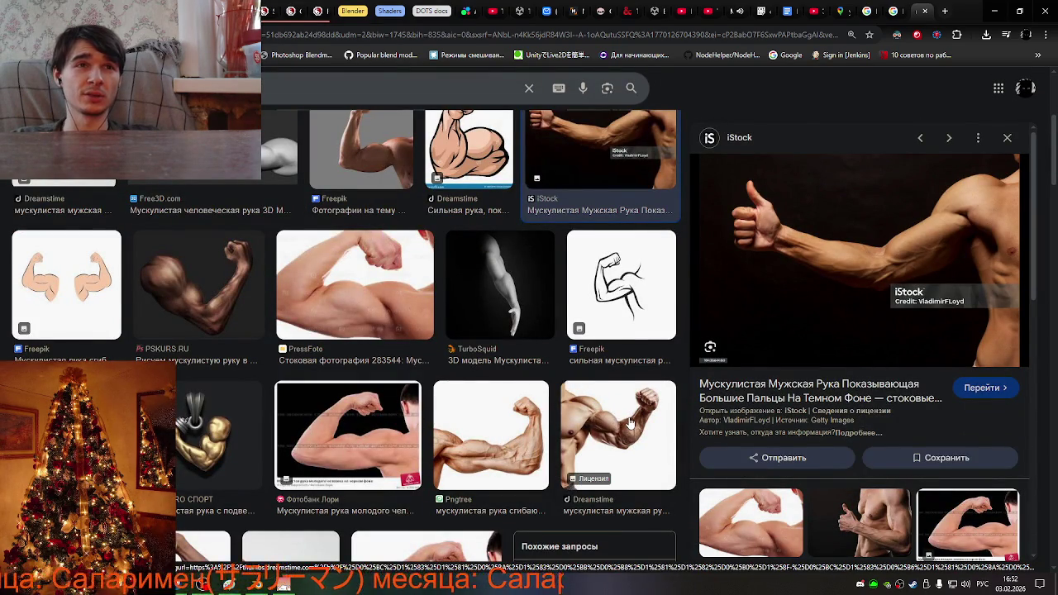
key("Right")
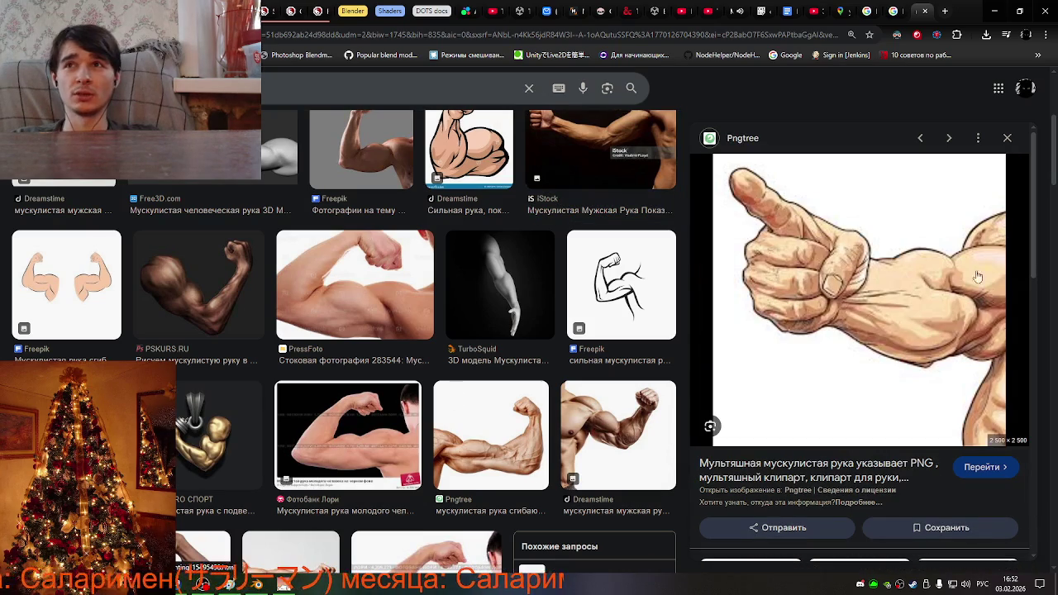
scroll(837, 437, "down", 2)
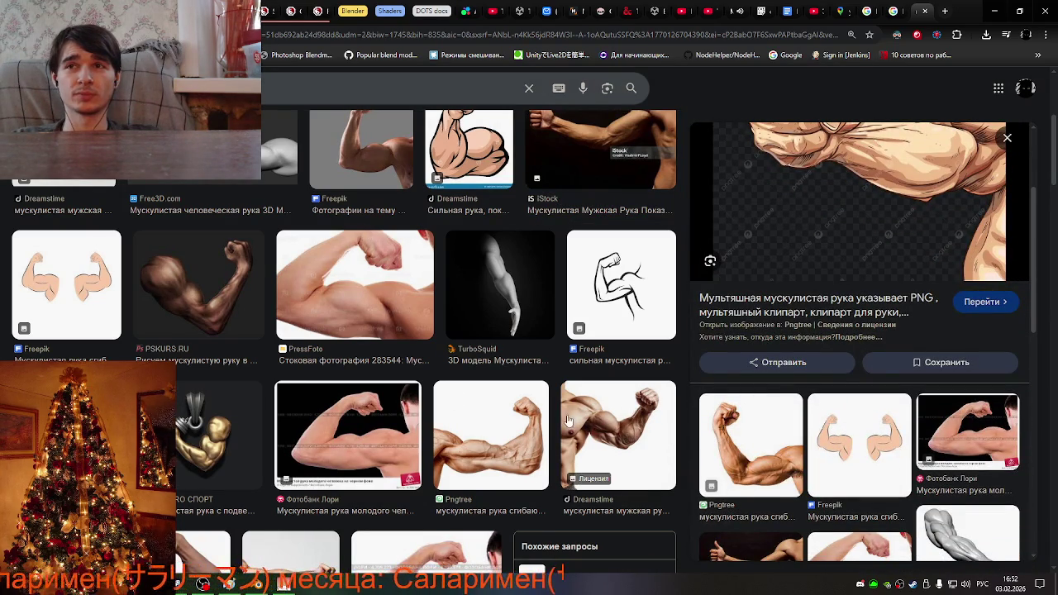
left_click(963, 428)
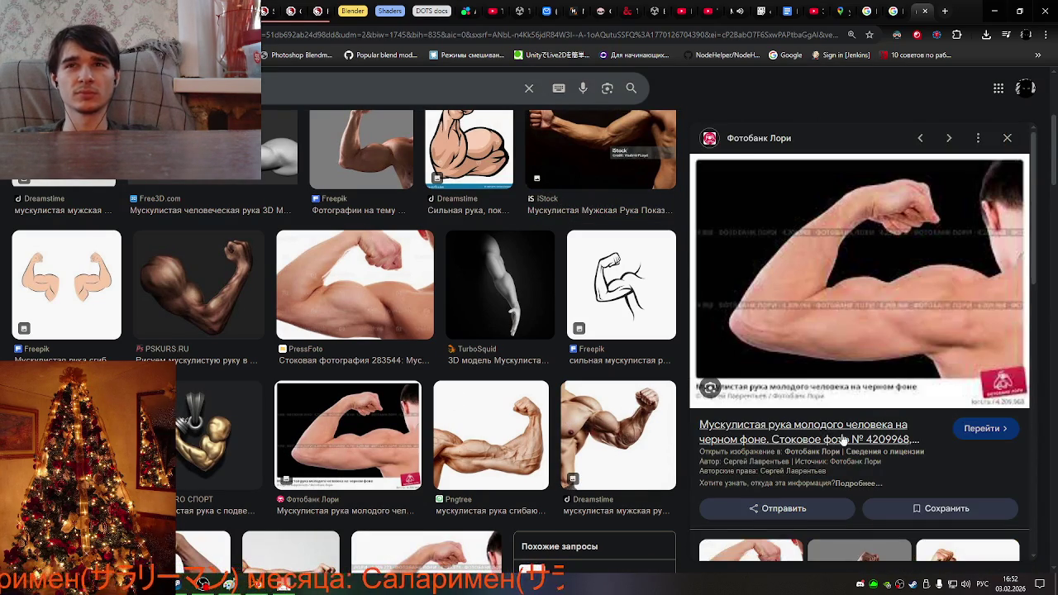
scroll(826, 434, "down", 3)
scroll(618, 424, "down", 3)
scroll(463, 405, "down", 1)
scroll(309, 383, "down", 1)
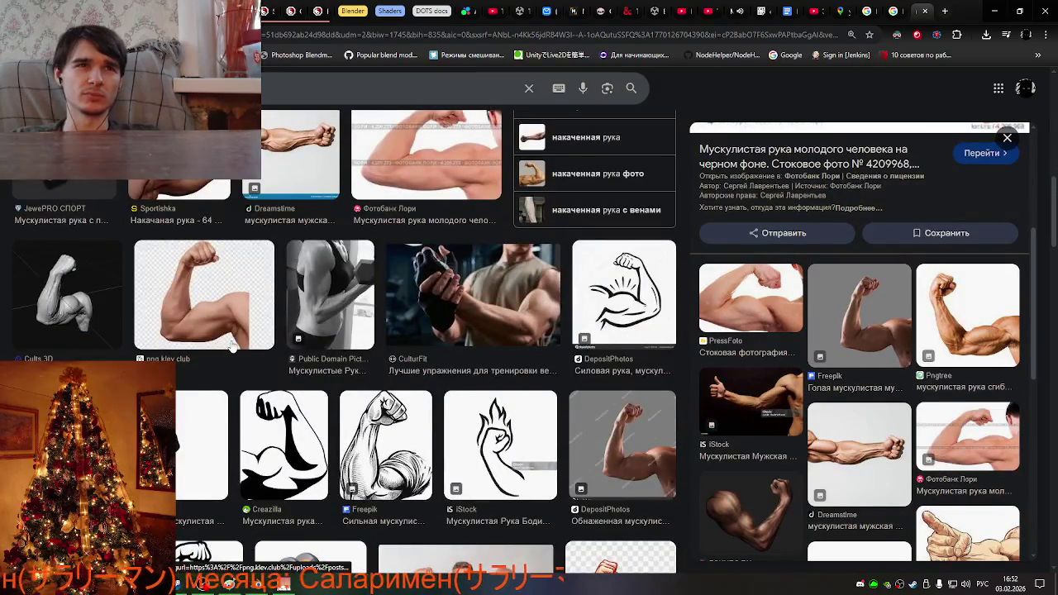
mouse_move(500, 444)
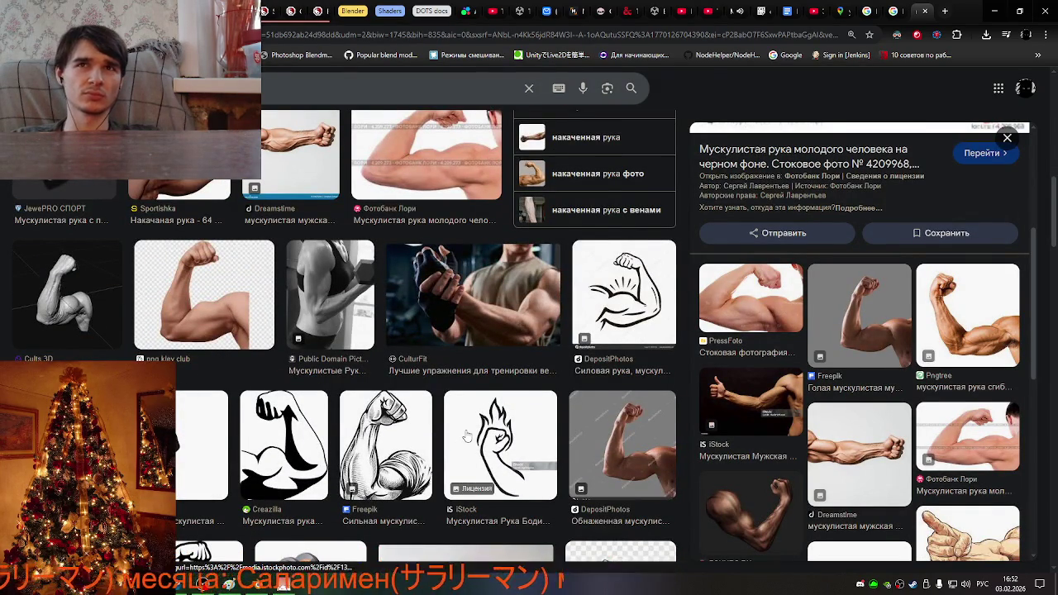
scroll(446, 442, "down", 2)
scroll(314, 471, "down", 3)
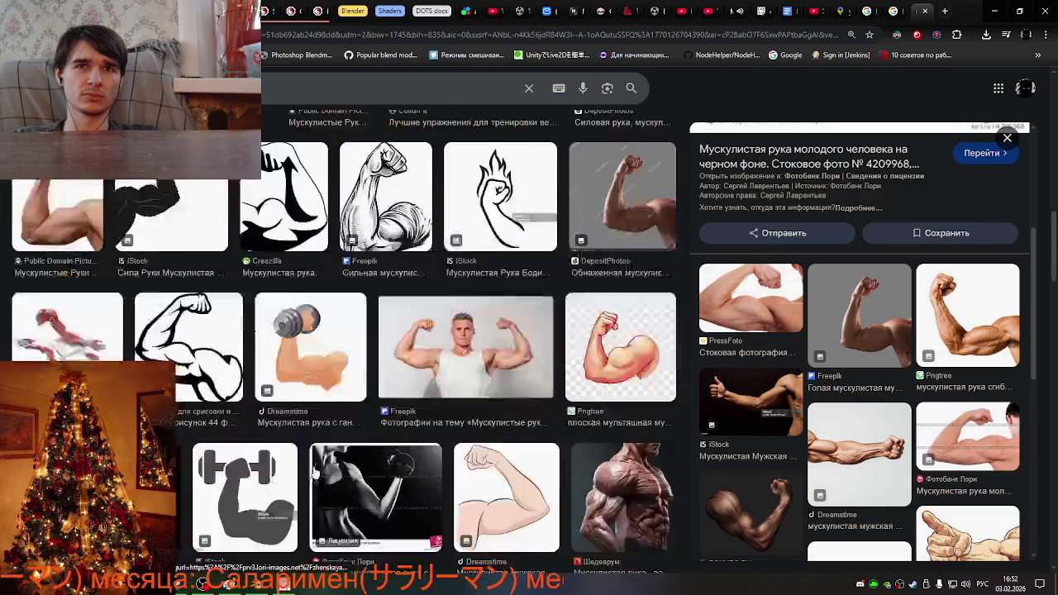
Preview the Freepik man flexing both arms, cancel saving it, and open its source page.
left_click(470, 341)
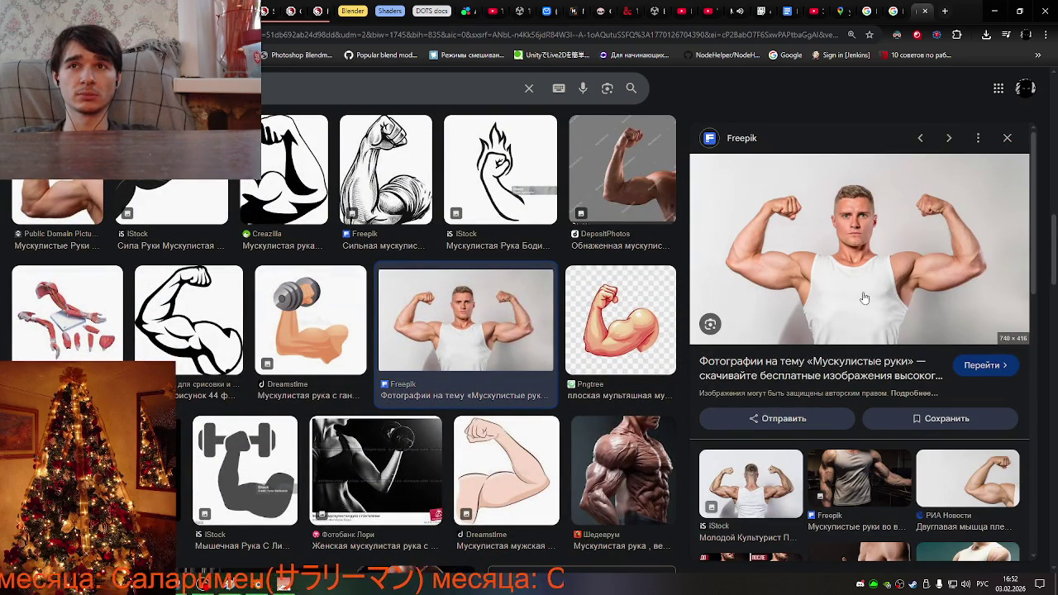
right_click(821, 285)
left_click(907, 451)
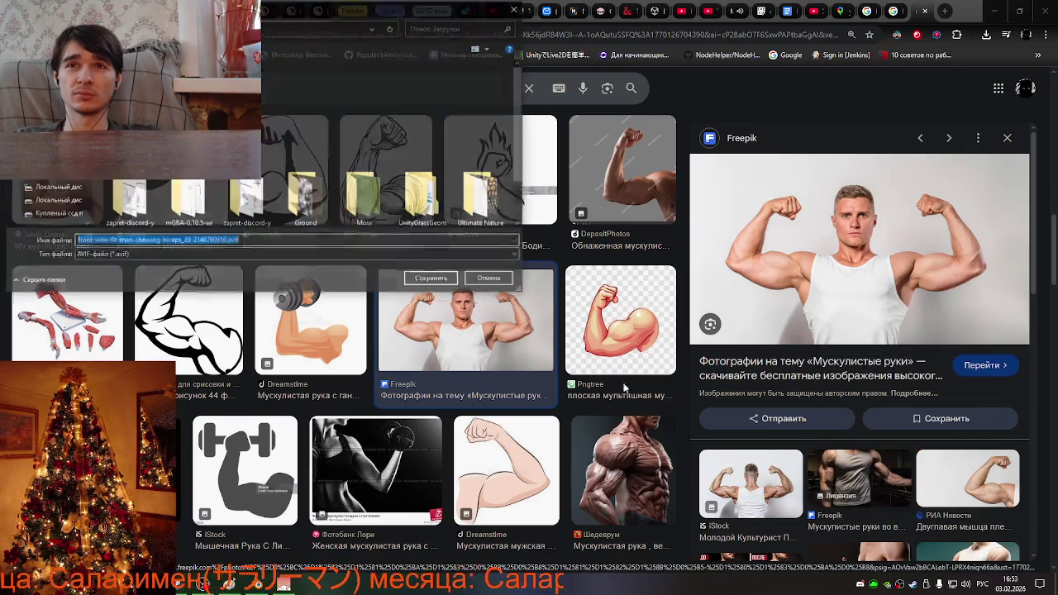
left_click(491, 279)
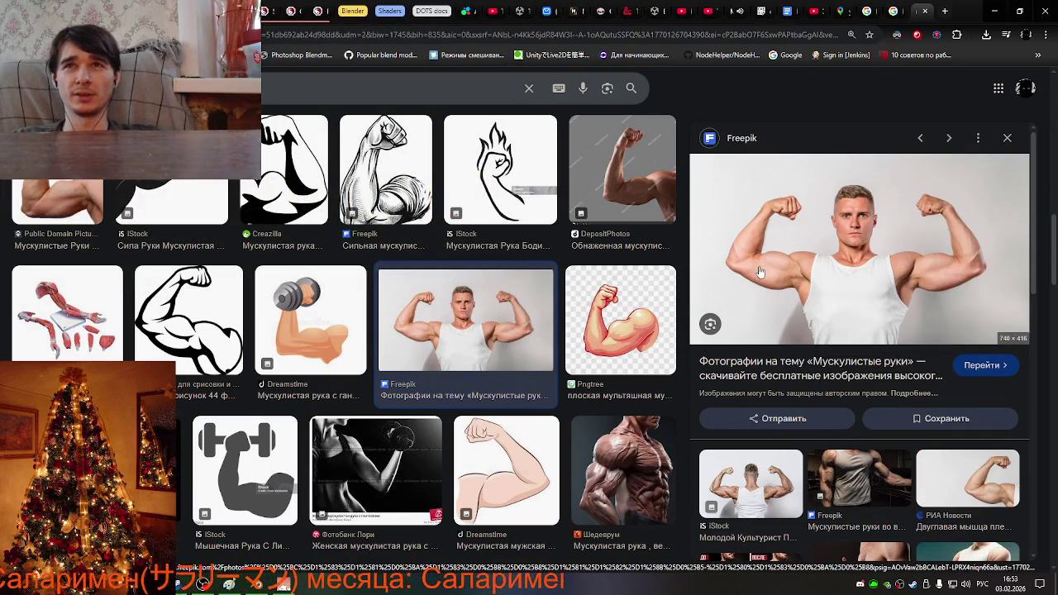
left_click(758, 273)
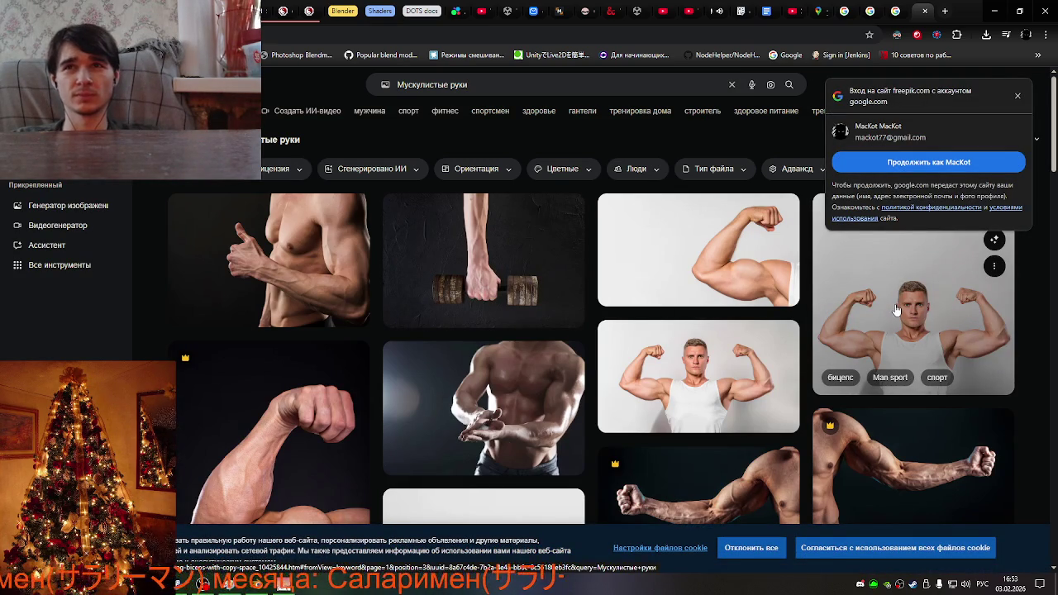
scroll(686, 352, "down", 3)
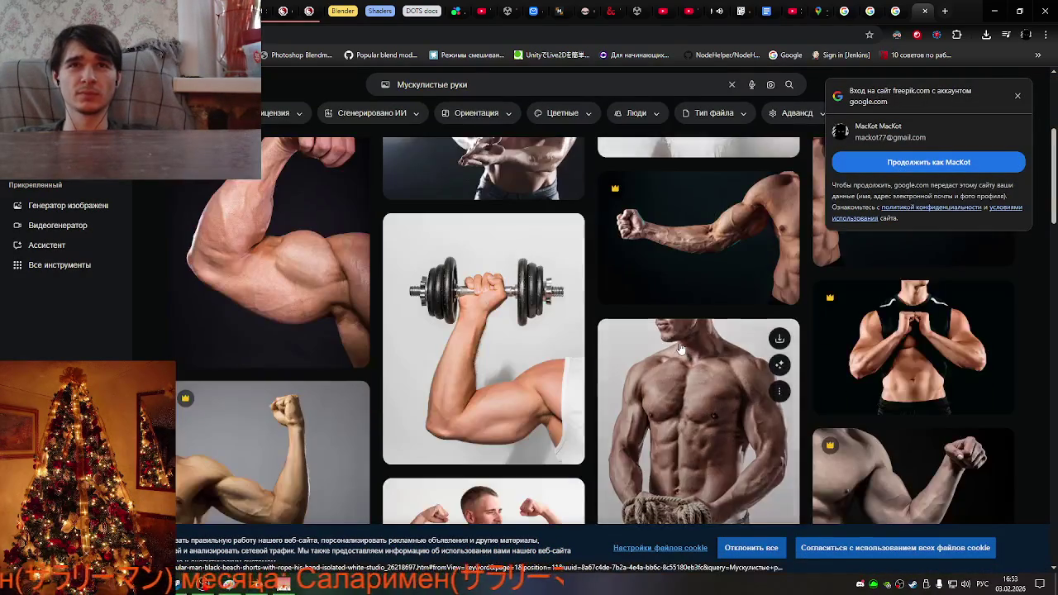
scroll(686, 353, "up", 3)
left_click(657, 330)
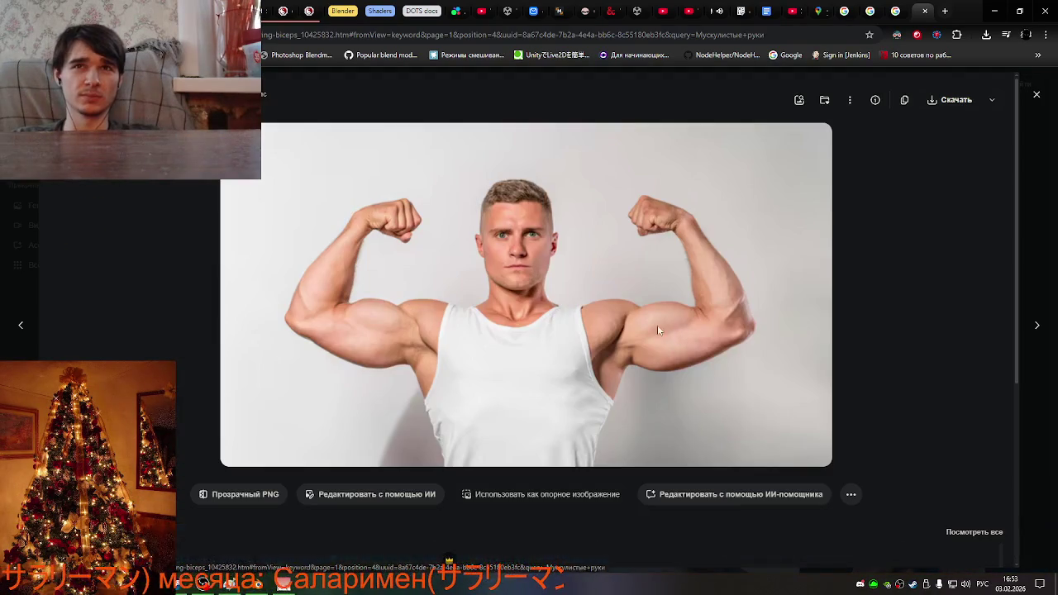
right_click(552, 302)
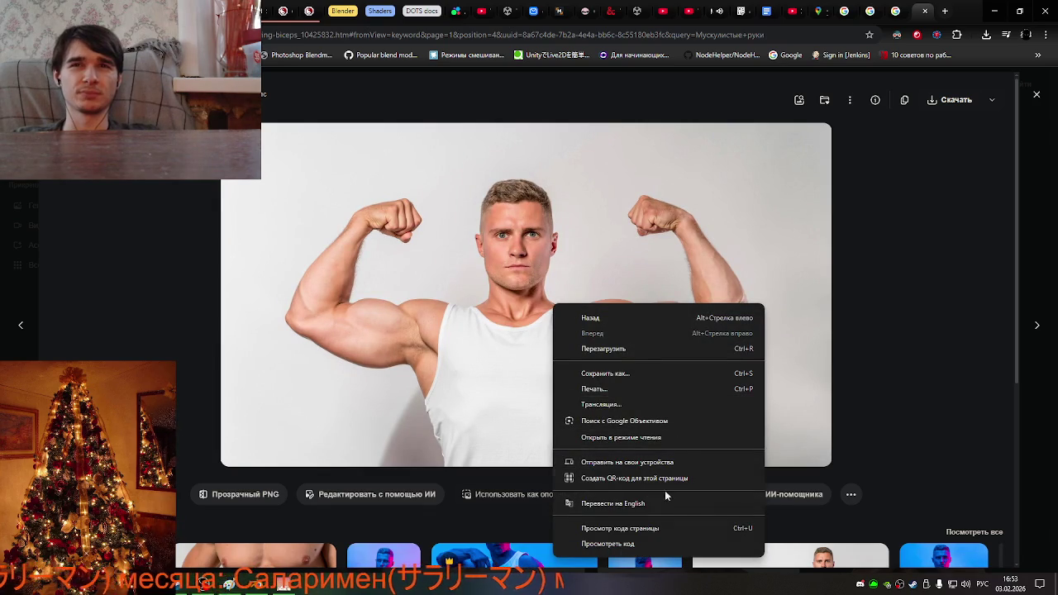
key("alt+Left")
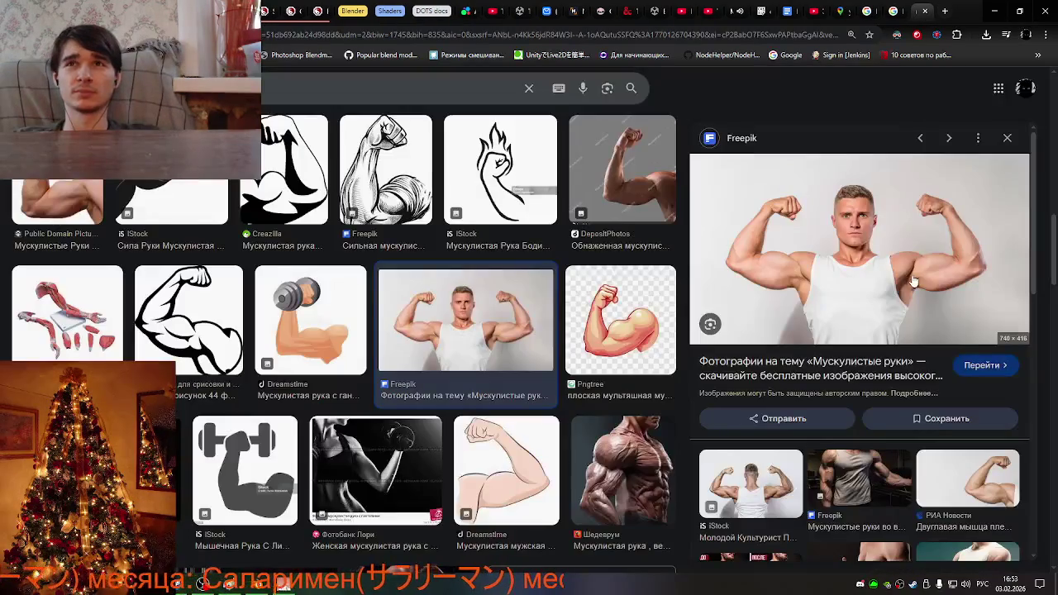
left_click(769, 469)
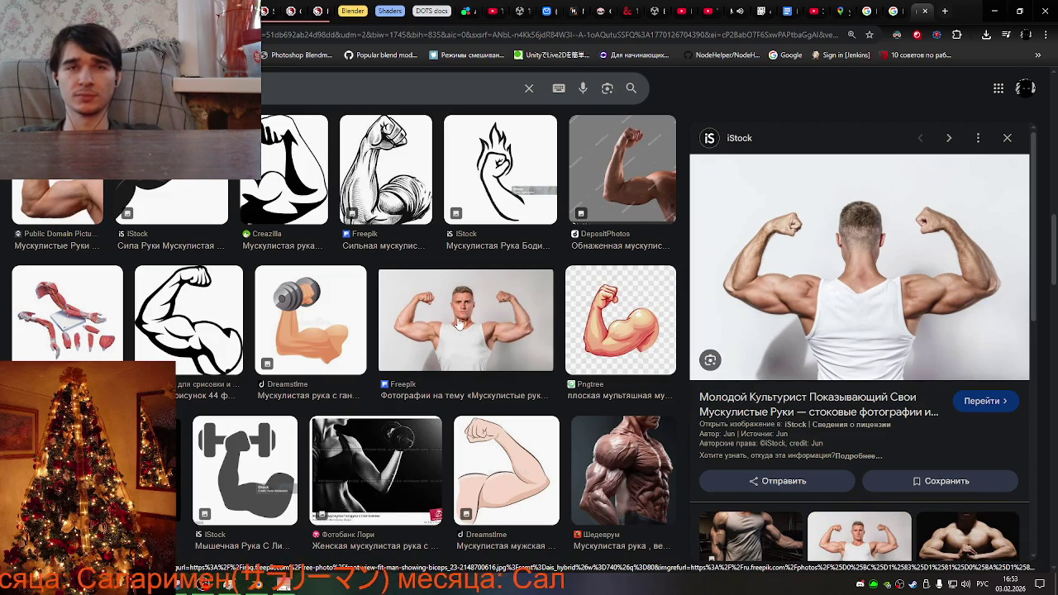
Minimise Paint and start a Windows search, switching the keyboard to English.
key("alt+Tab")
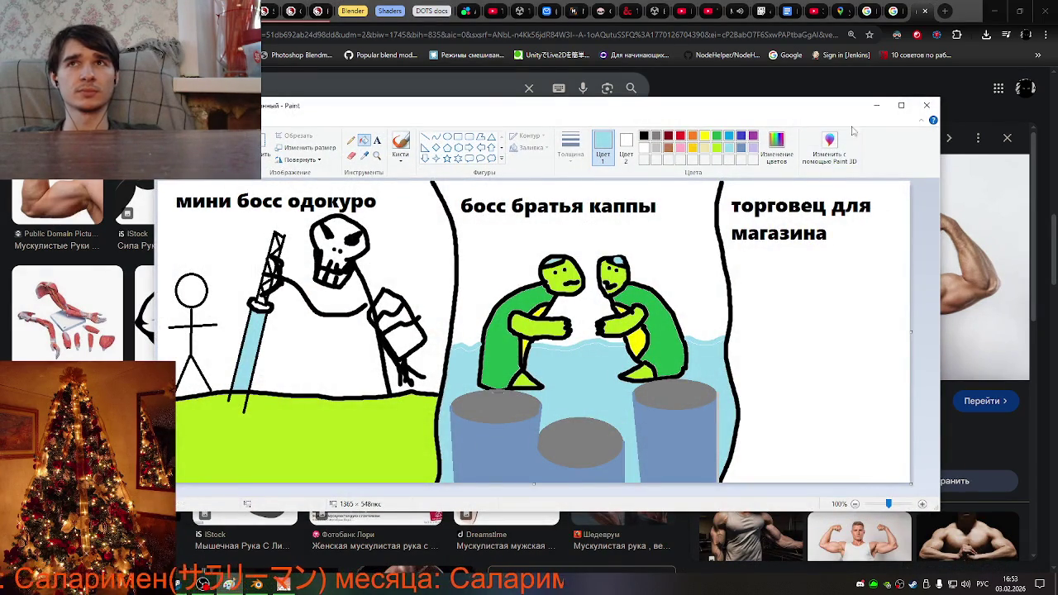
left_click(876, 105)
key("super")
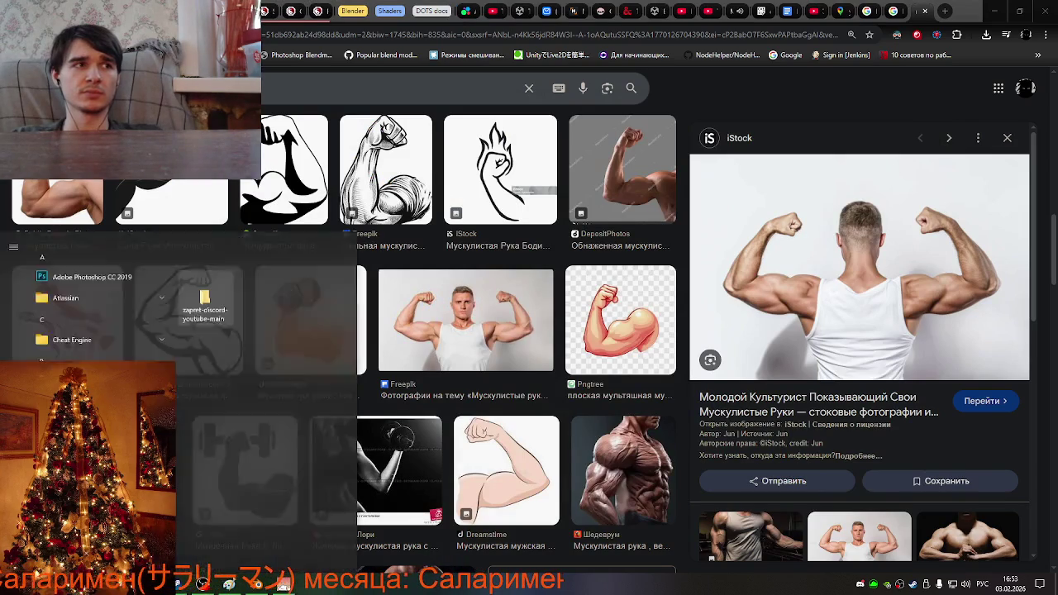
type("зф")
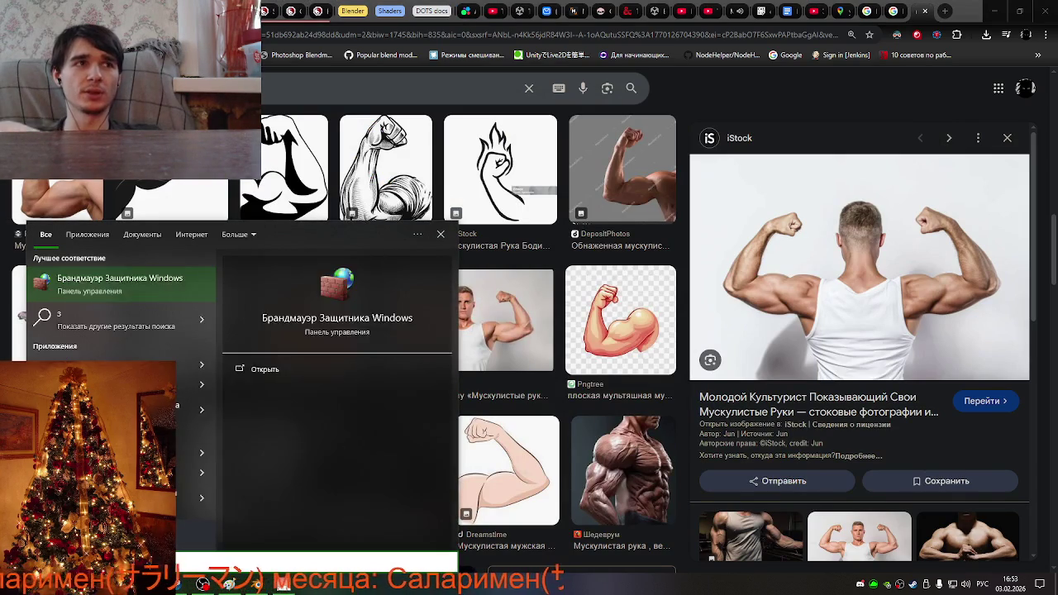
key("BackSpace")
key("BackSpace")
key("alt+shift")
Paste the screenshot into a new Paint canvas, move the bodybuilder photo left, and trim the canvas height.
type("paint")
key("Return")
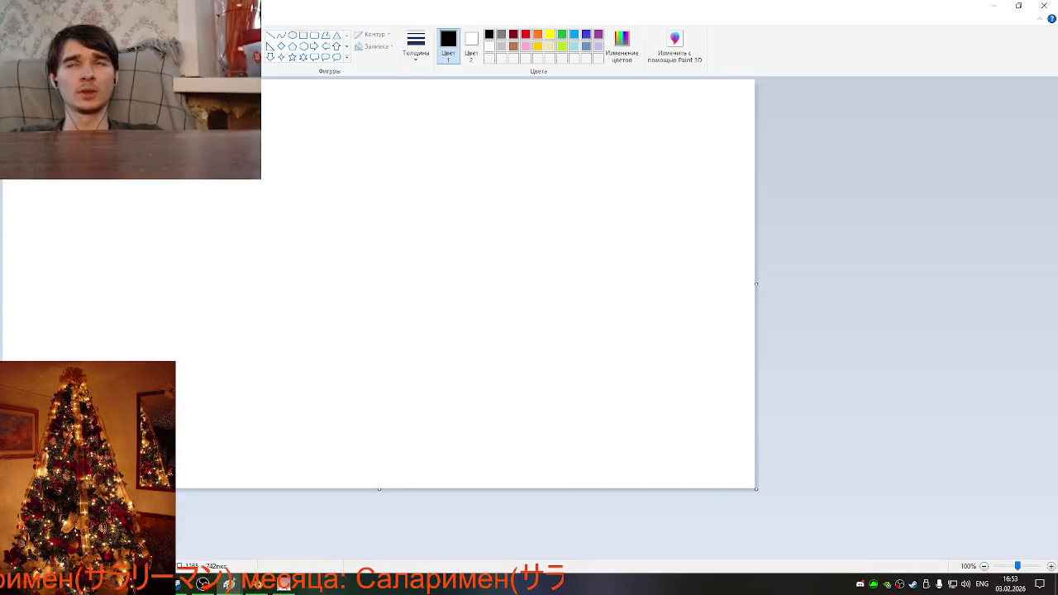
key("ctrl+v")
mouse_move(842, 344)
left_mouse_down()
mouse_move(410, 347)
mouse_move(248, 274)
left_mouse_up()
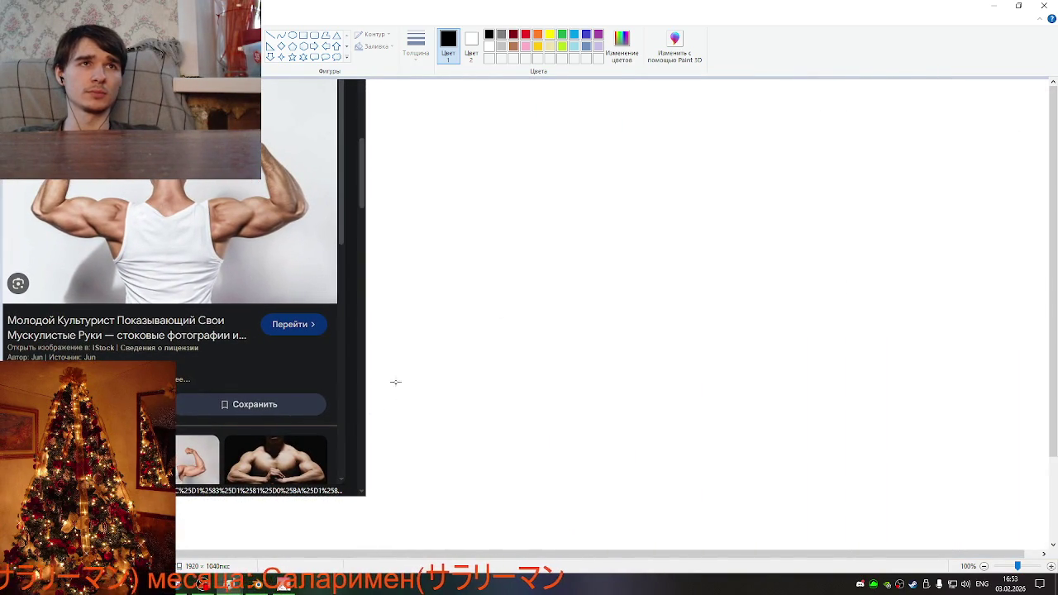
scroll(607, 430, "down", 3)
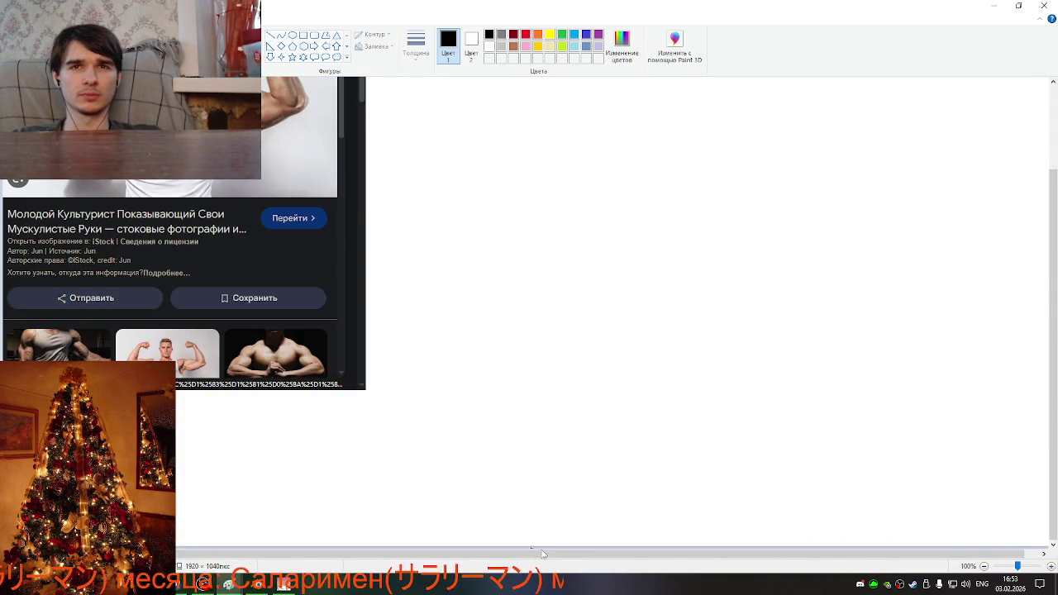
left_click_drag(532, 548, 513, 197)
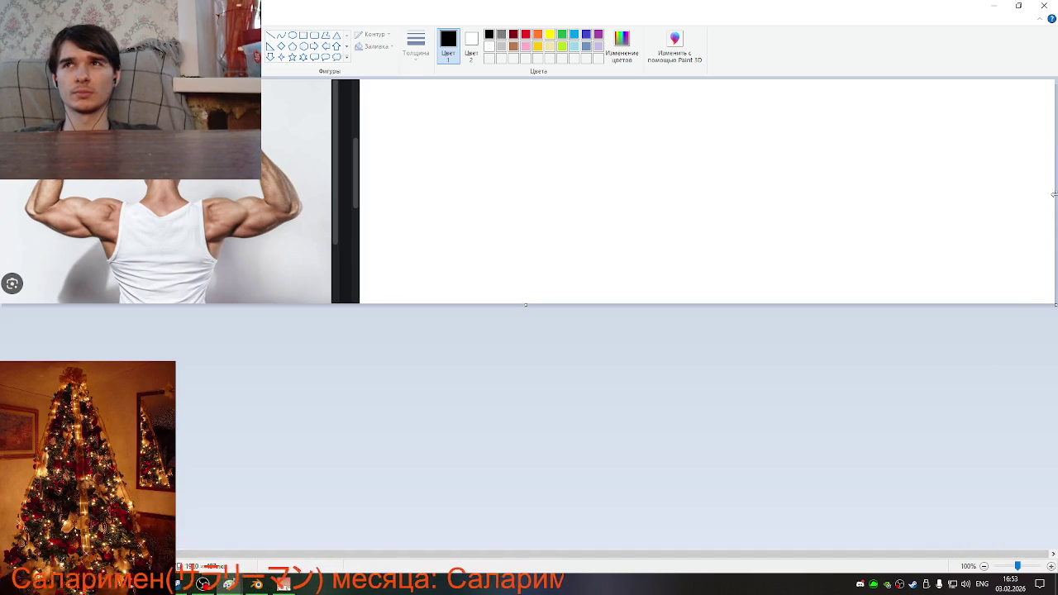
Crop the canvas to the 604 × 407 back-view bodybuilder photo and save it as ManArms1.png.
left_click_drag(1054, 191, 336, 251)
key("ctrl+s")
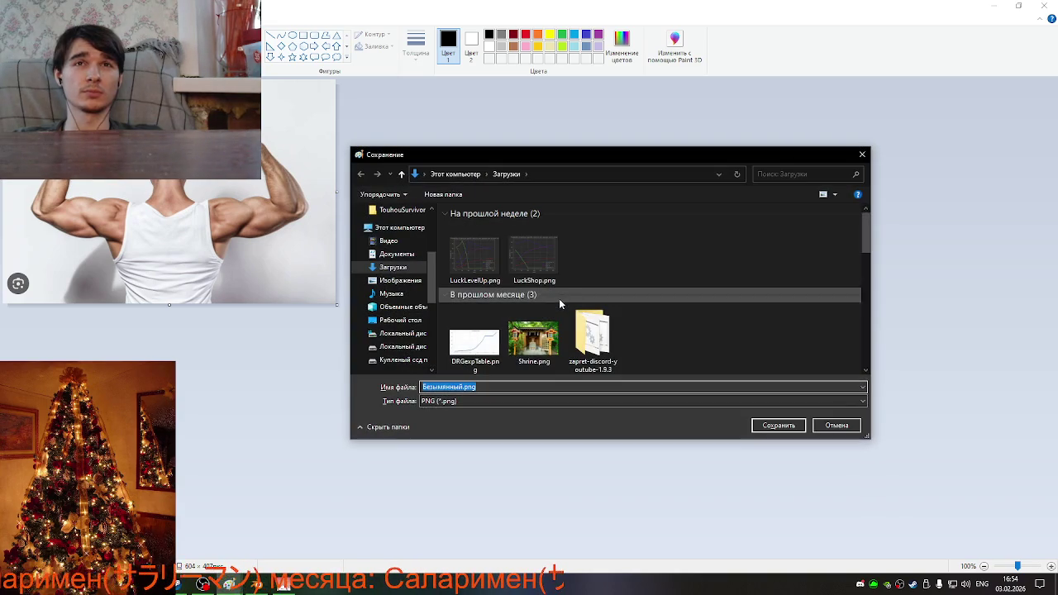
type("ManArms1")
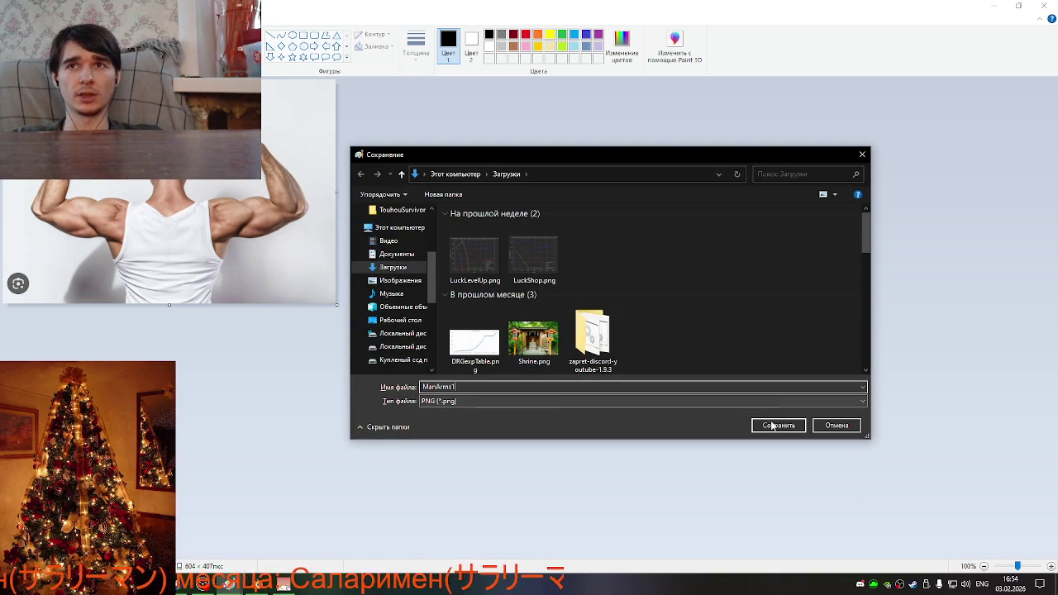
double_click(485, 387)
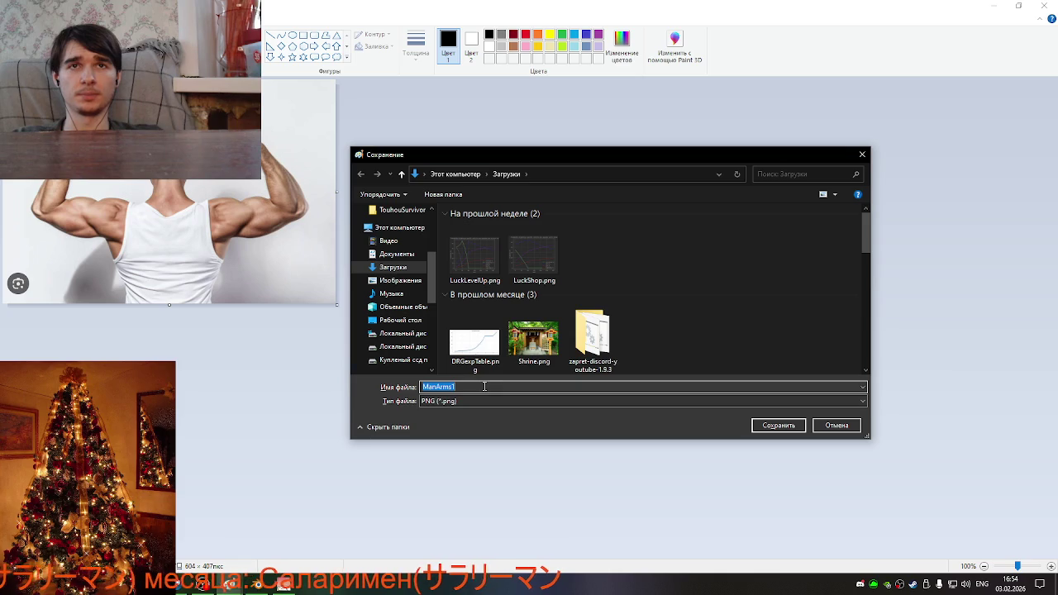
left_click(778, 425)
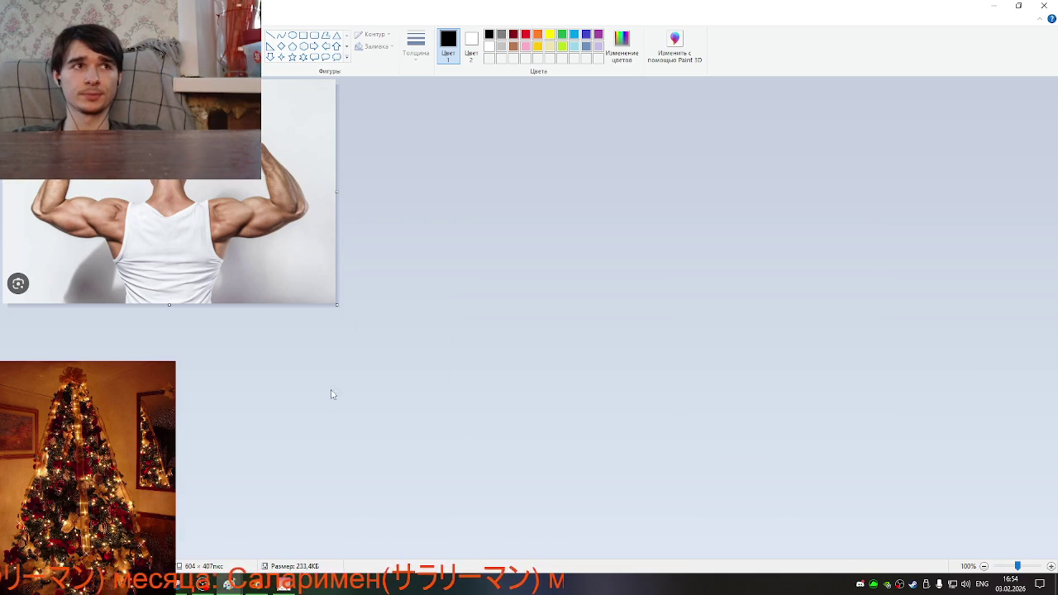
key("alt+Tab")
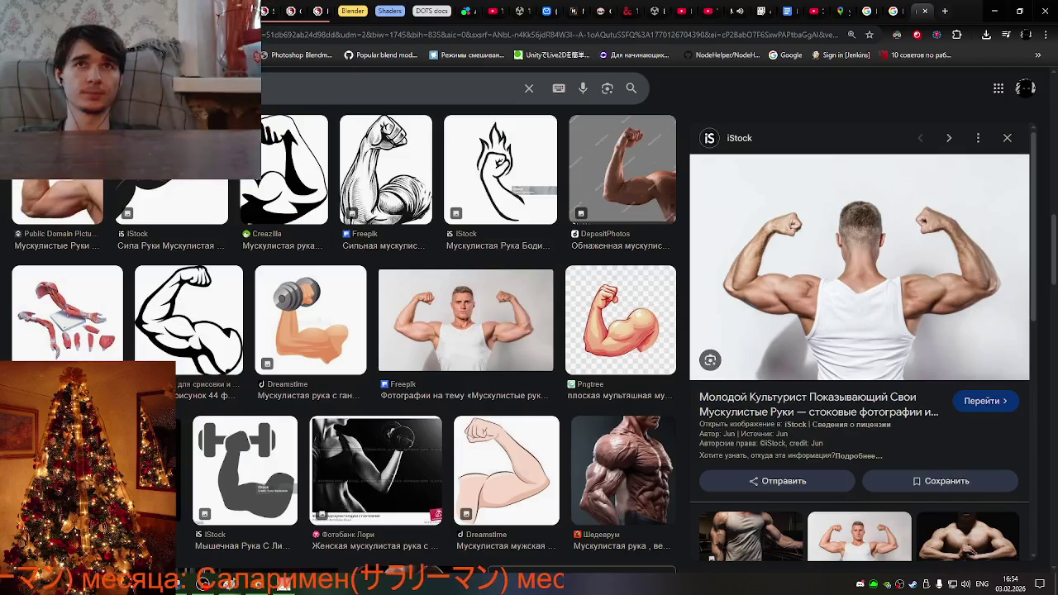
Preview the Freepik front-view flexing-man photo, then bring the ManArms1 Paint window back.
left_click(490, 347)
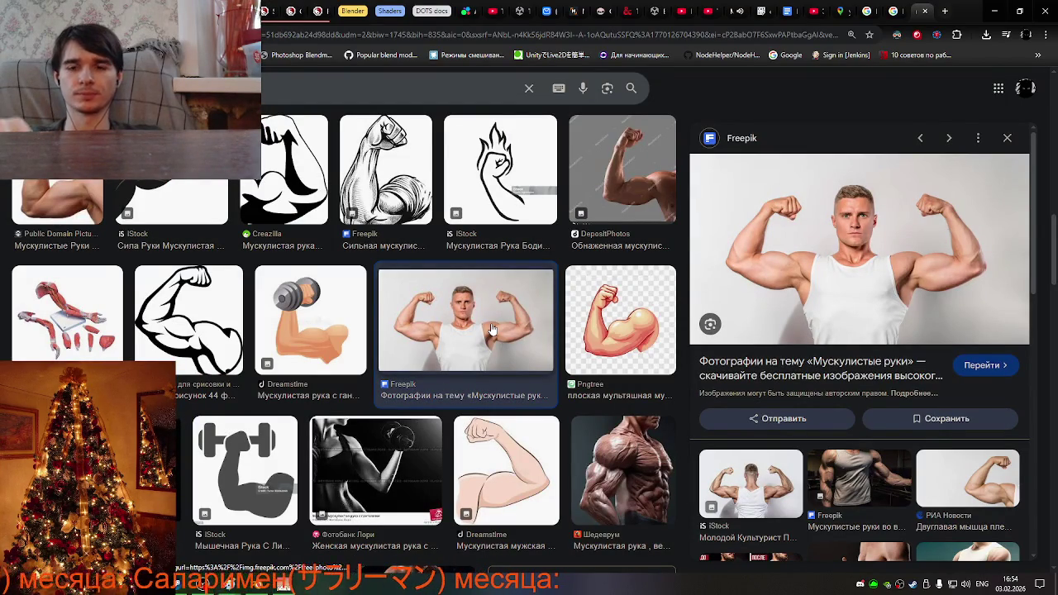
left_click(232, 584)
left_click(289, 529)
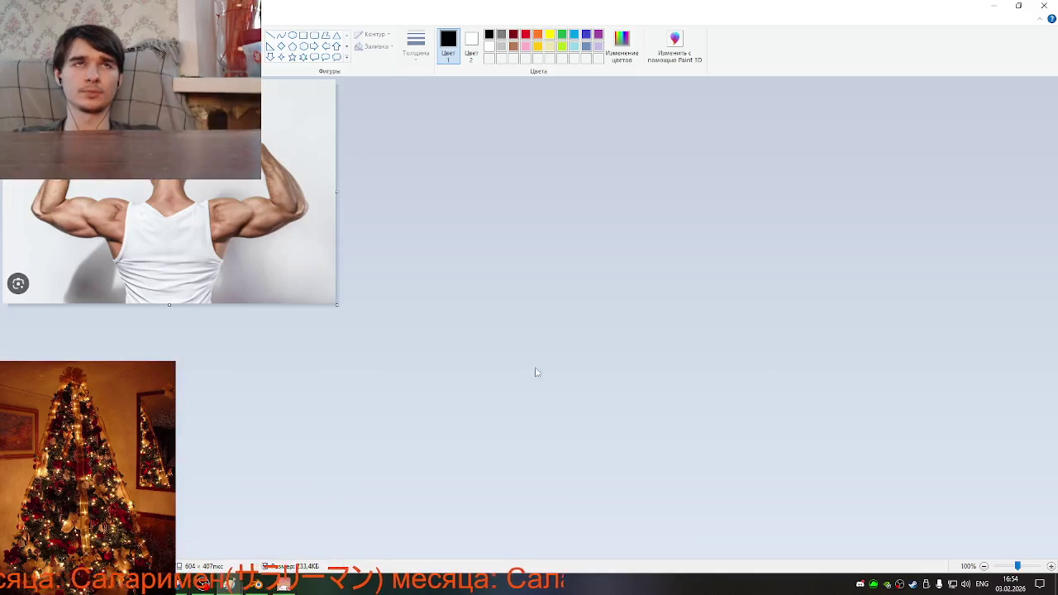
Paste the browser screenshot and crop the canvas to the 574 × 344 front-view flexing arms.
key("ctrl+v")
left_click_drag(548, 414, 255, 260)
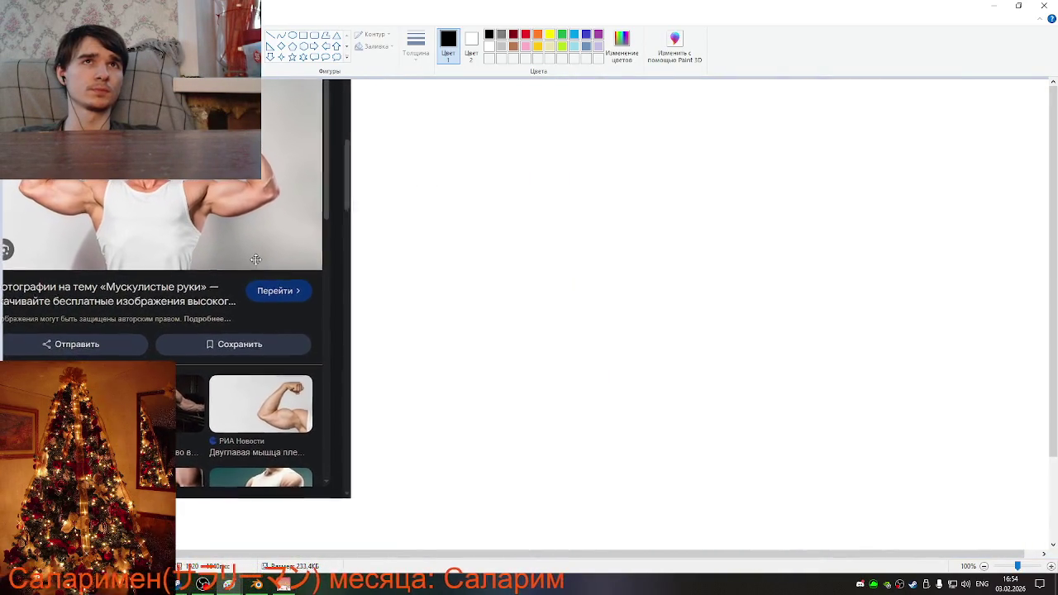
left_click(617, 328)
scroll(592, 361, "down", 3)
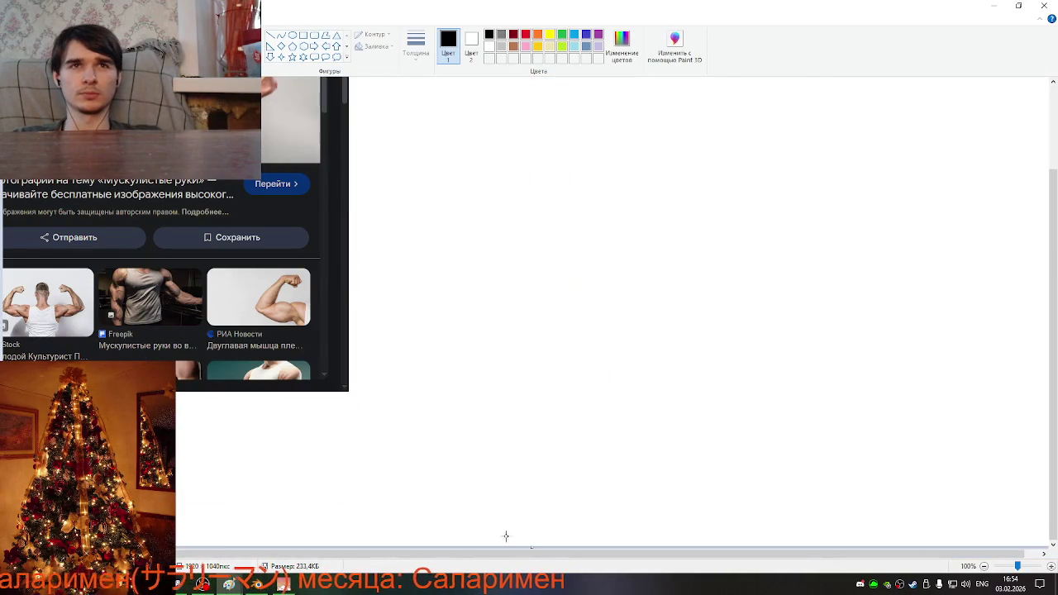
left_click_drag(533, 548, 454, 160)
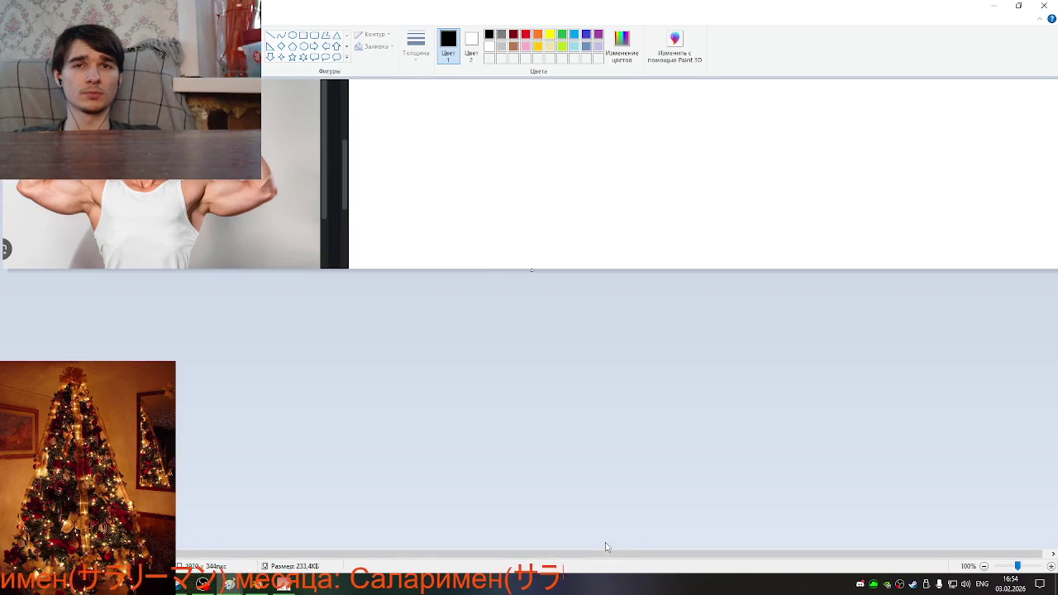
left_click_drag(600, 552, 871, 465)
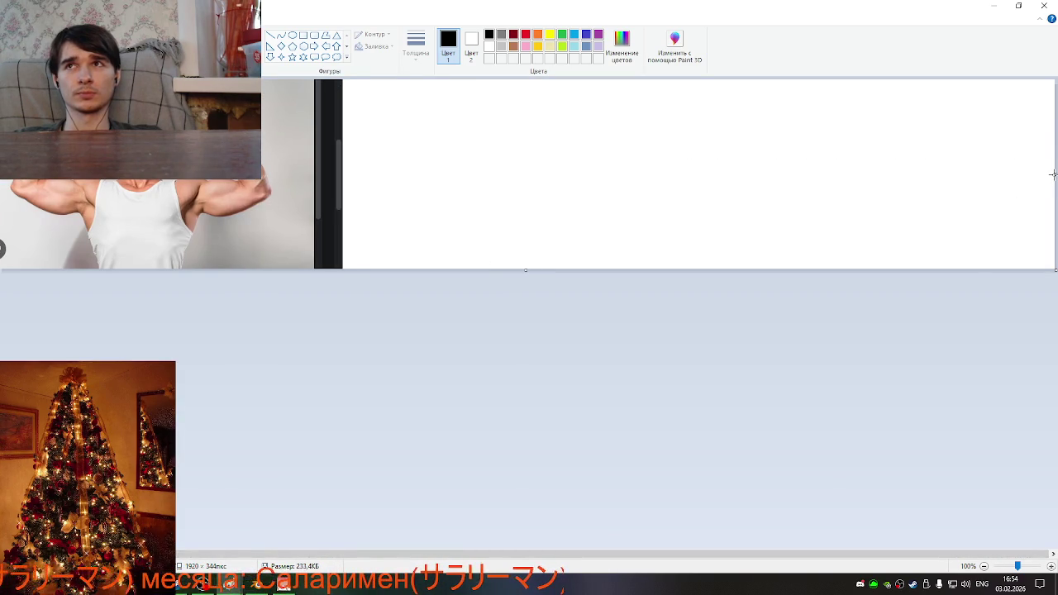
left_click_drag(1053, 175, 918, 186)
left_click_drag(437, 223, 313, 238)
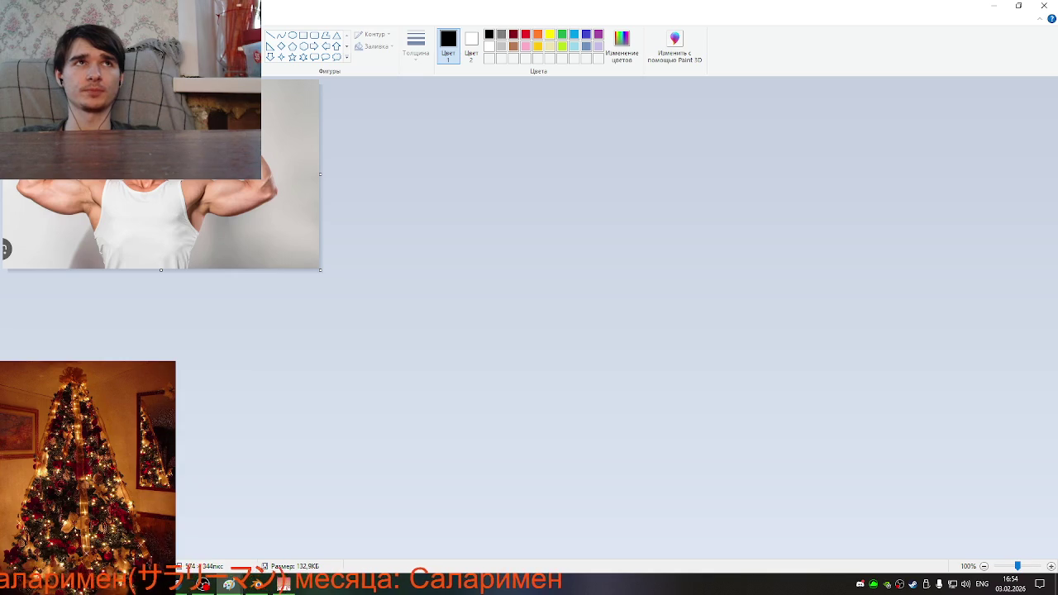
Save the crop as PNG named ManArms2, then paste and undo another screenshot.
left_click(15, 19)
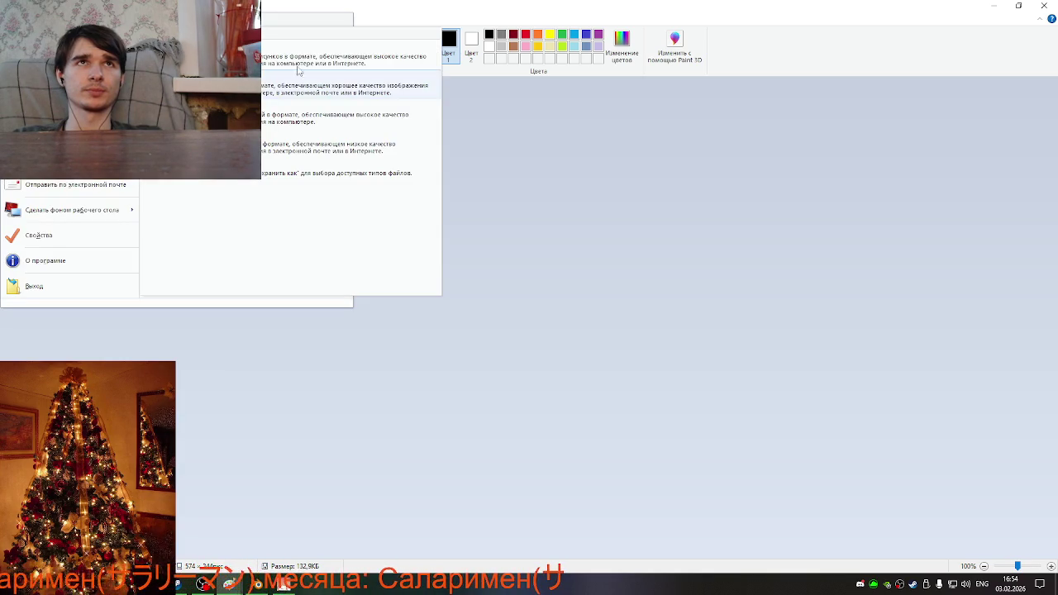
left_click(304, 65)
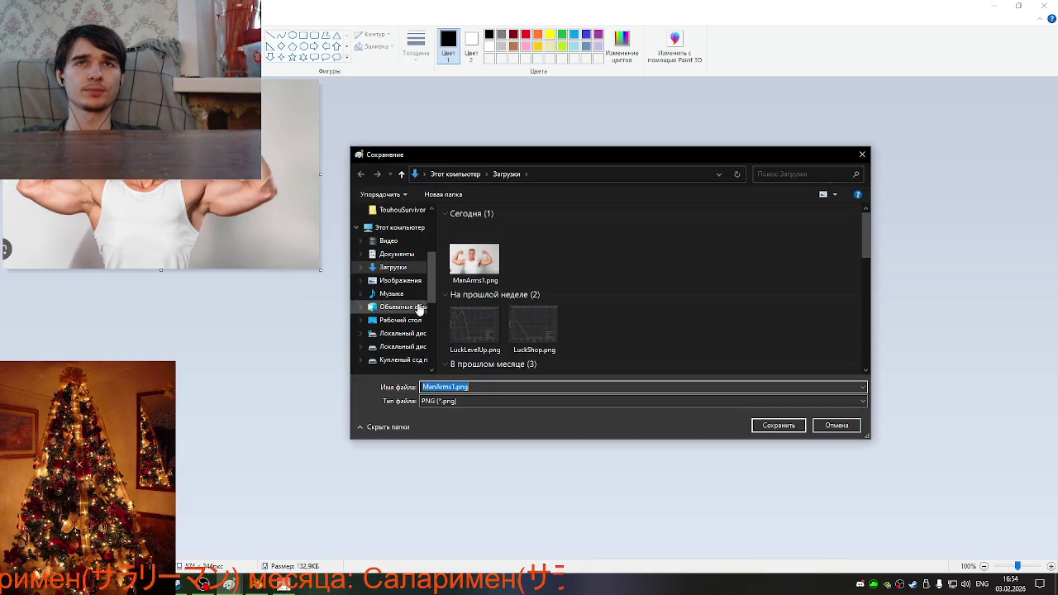
left_click(456, 386)
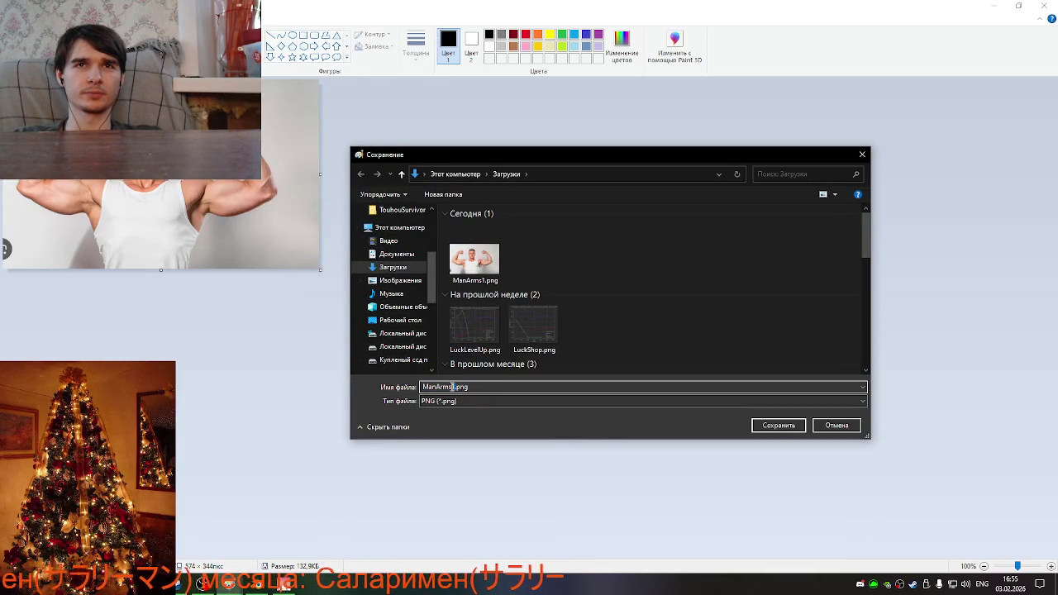
type("2")
left_click(777, 425)
key("ctrl+v")
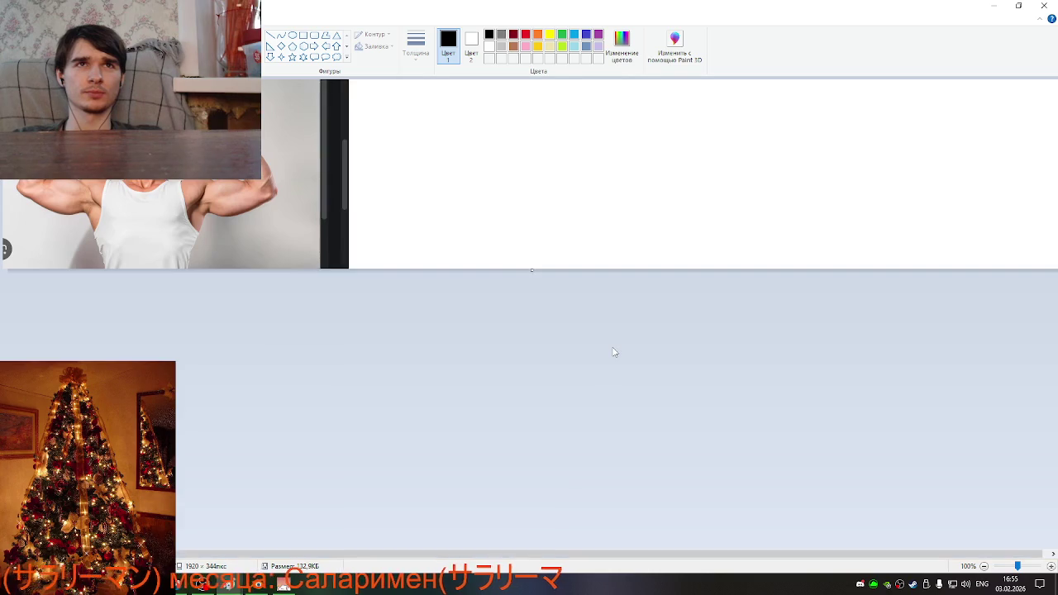
key("ctrl+z")
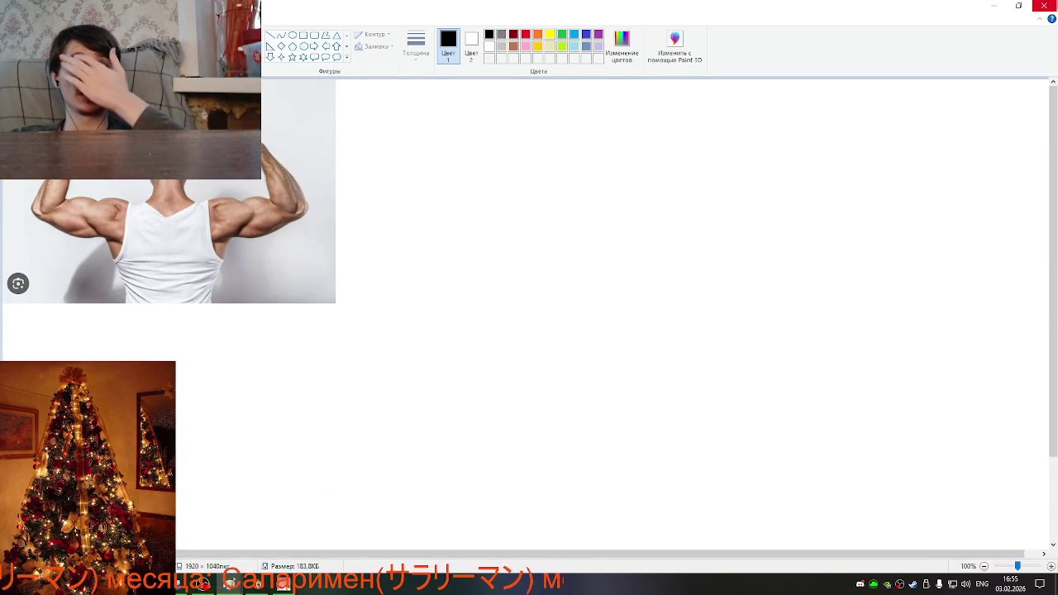
Reopen ManArms2.png in Paint, trim it to 601 × 406 around the back-view arms, and close Paint.
left_click(1044, 5)
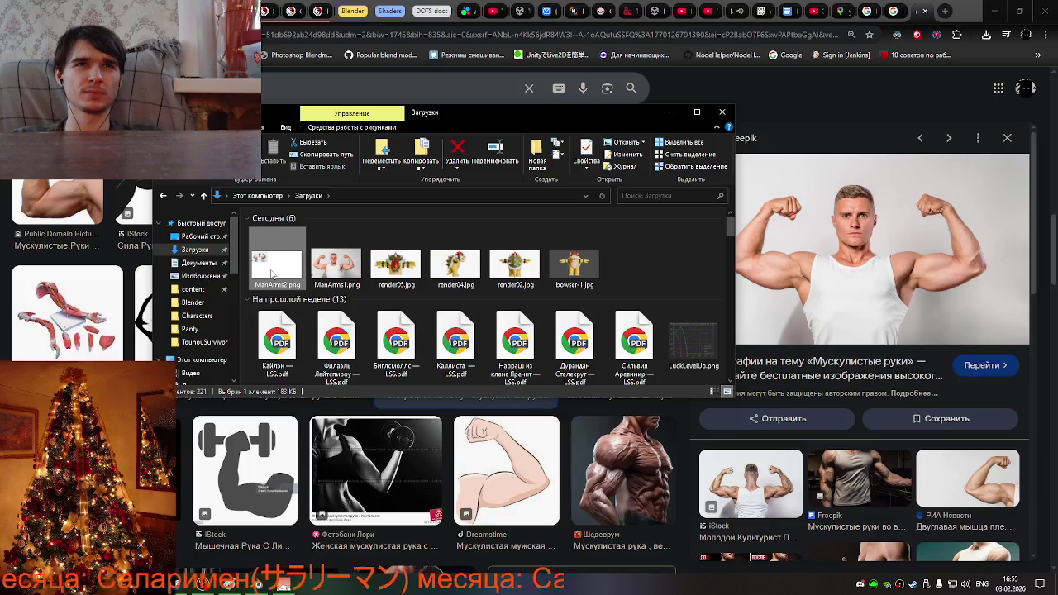
right_click(270, 267)
mouse_move(347, 400)
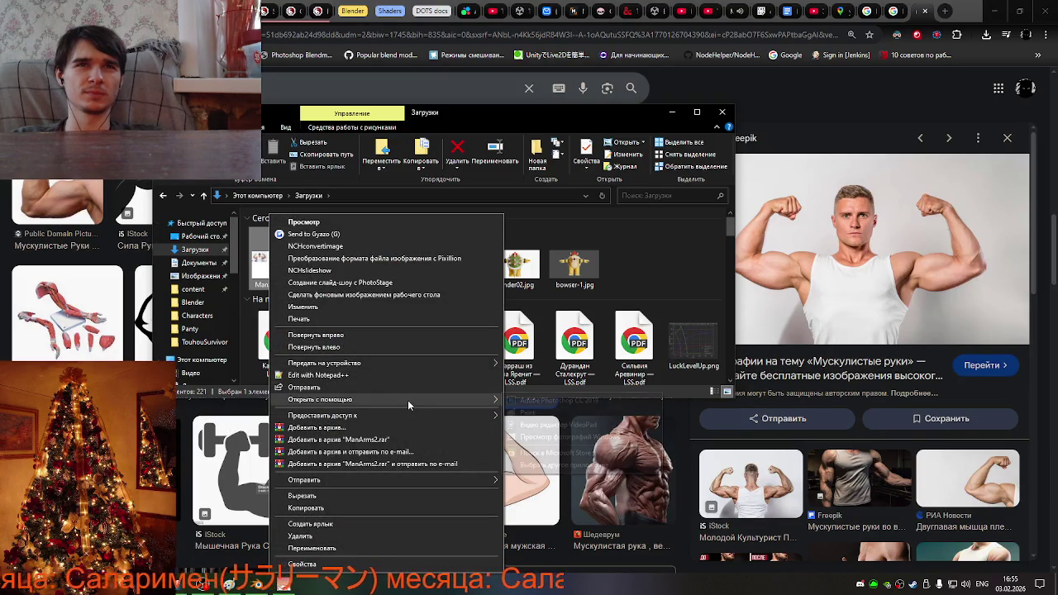
left_click(527, 412)
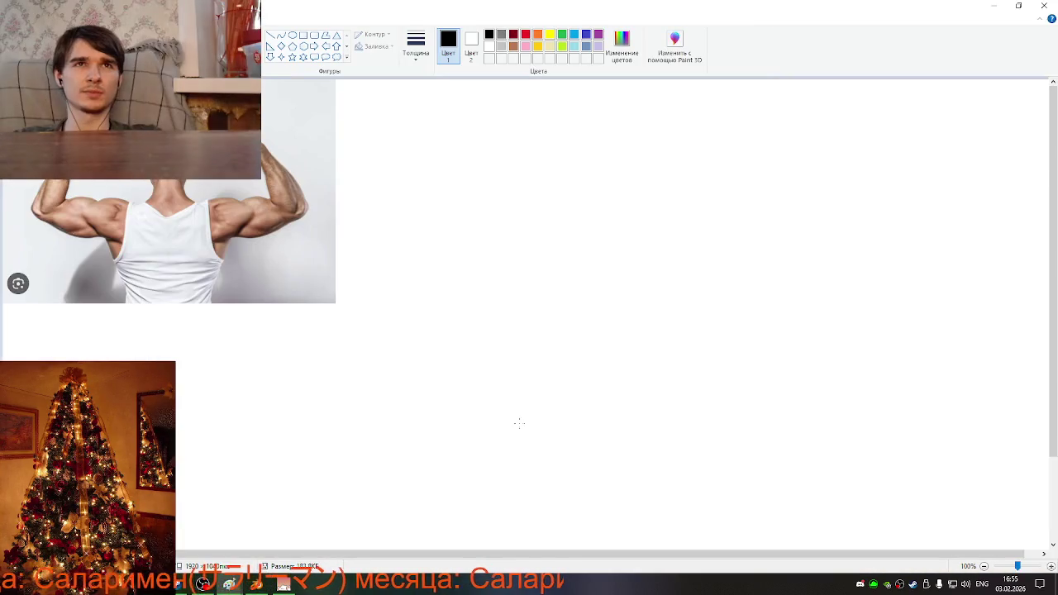
left_click_drag(534, 546, 503, 195)
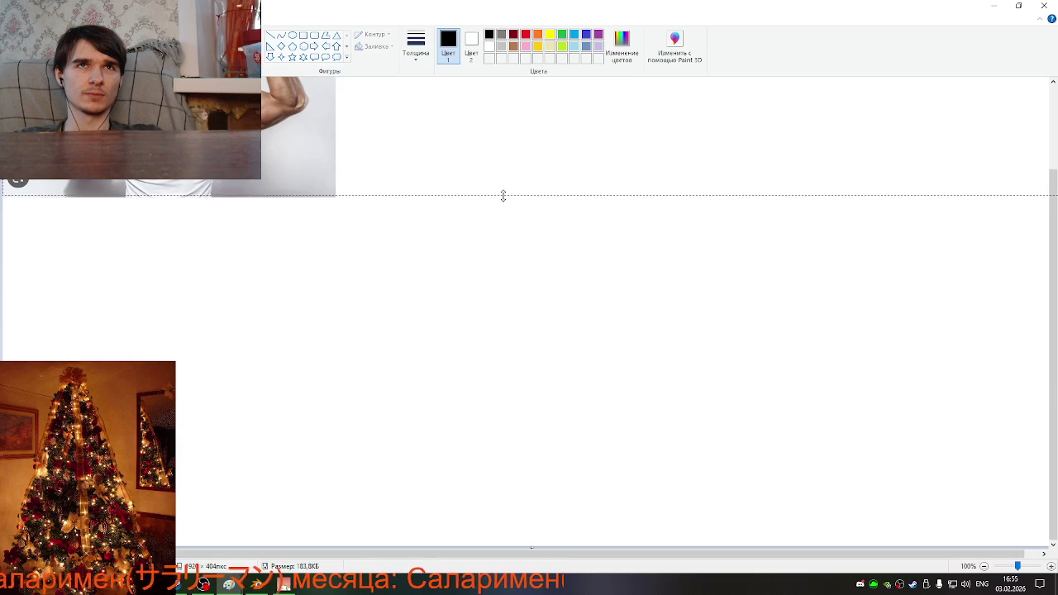
left_click_drag(503, 195, 499, 194)
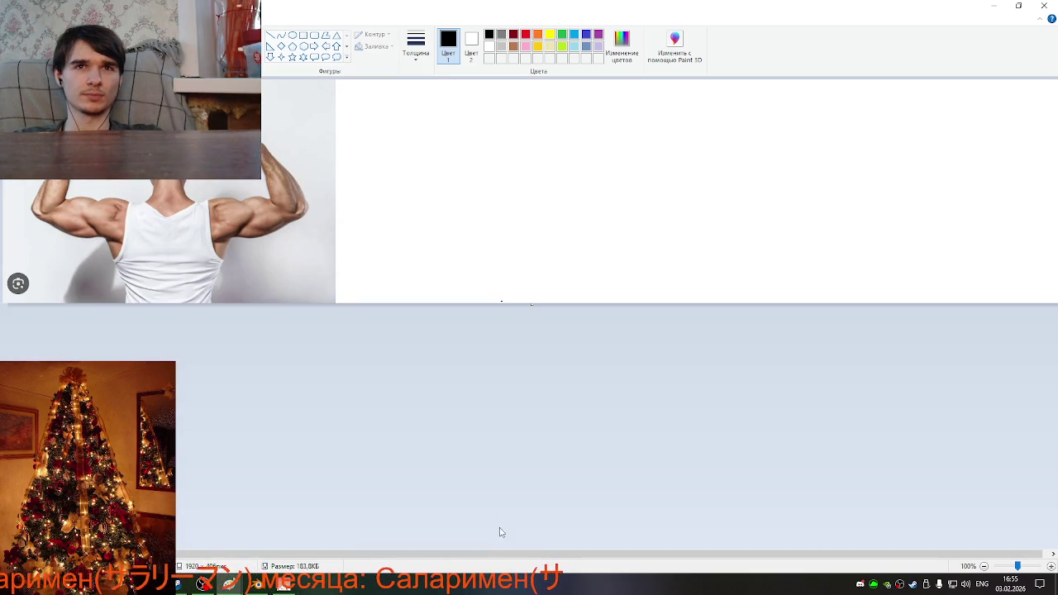
left_click_drag(508, 554, 727, 538)
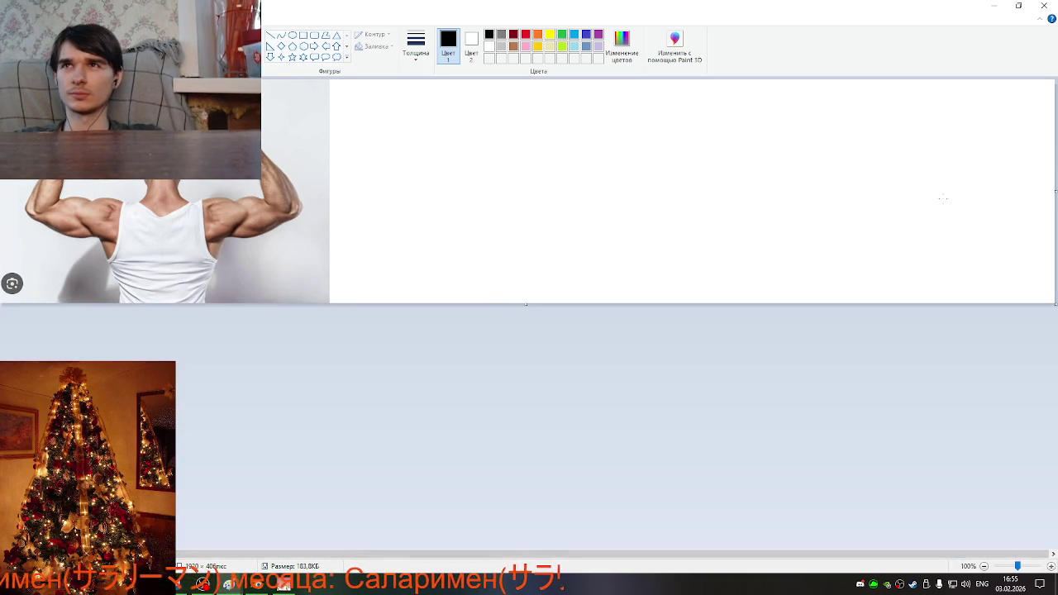
left_click_drag(1051, 193, 331, 241)
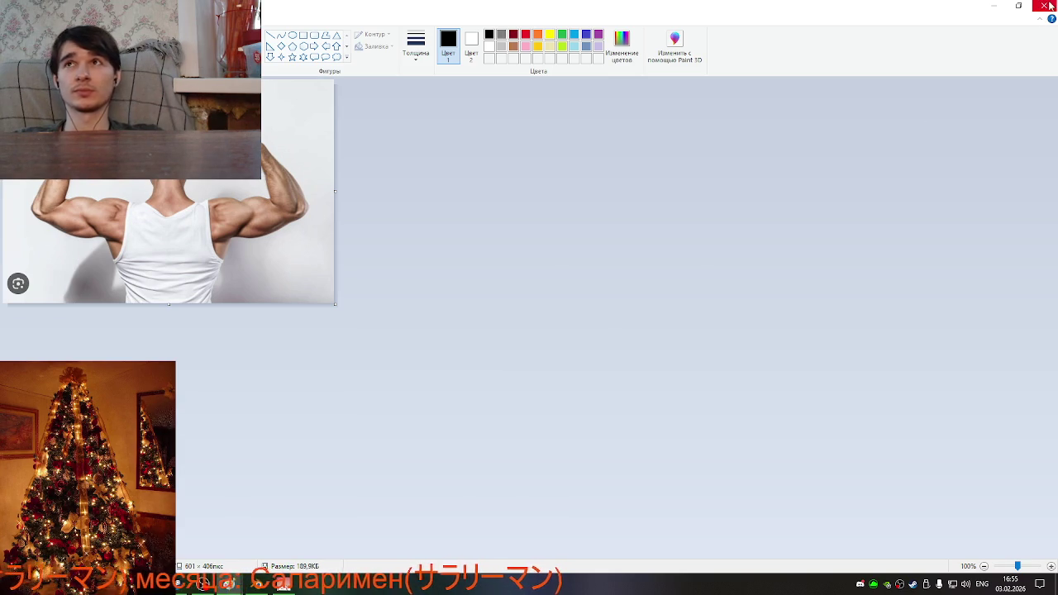
left_click(994, 6)
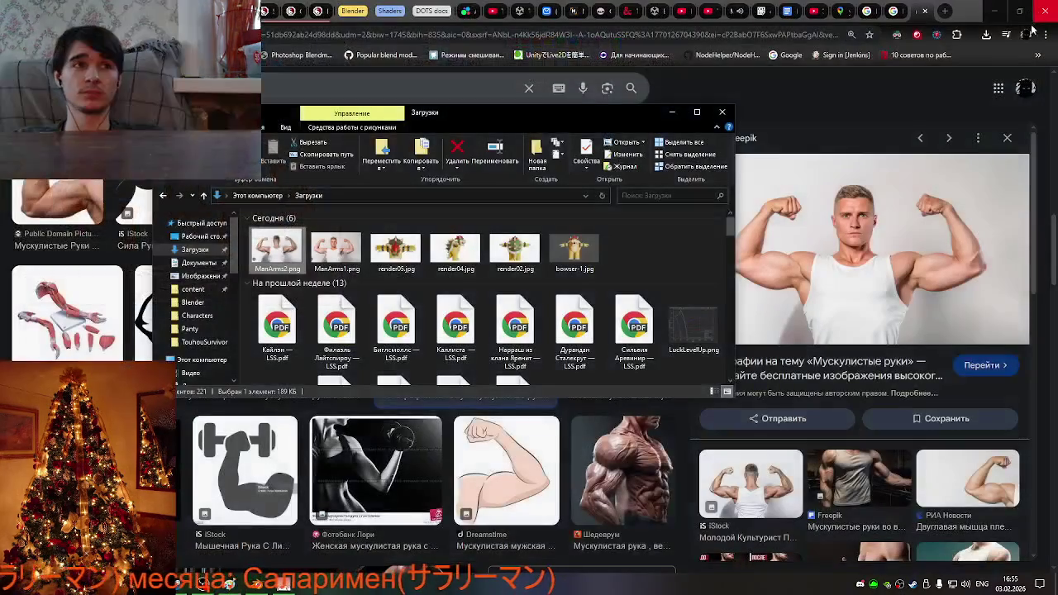
Minimize the Downloads folder and preview the Sportishka flexed-arm photo.
left_click(672, 112)
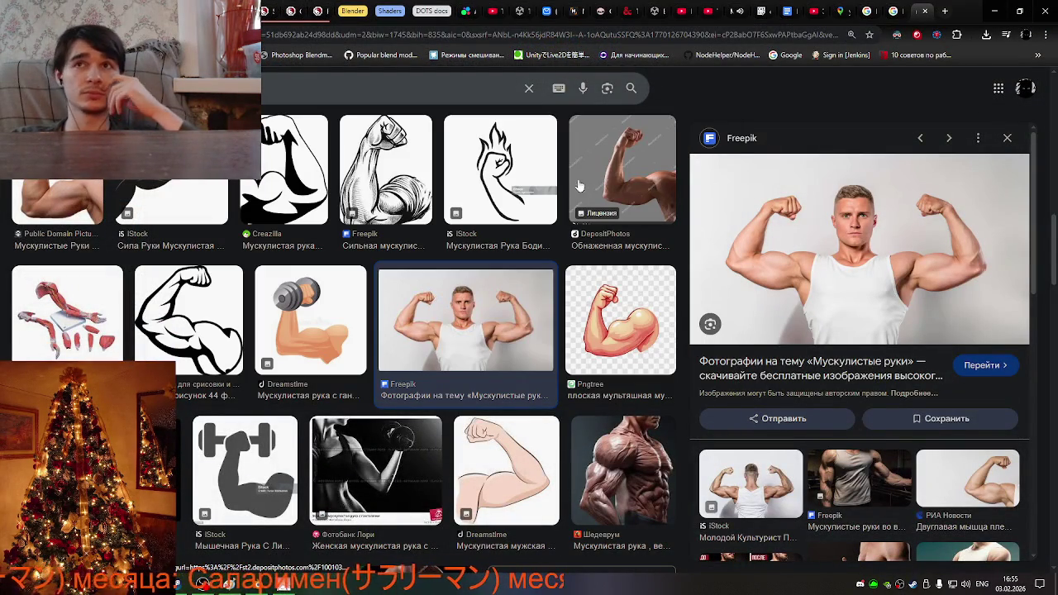
scroll(771, 285, "down", 3)
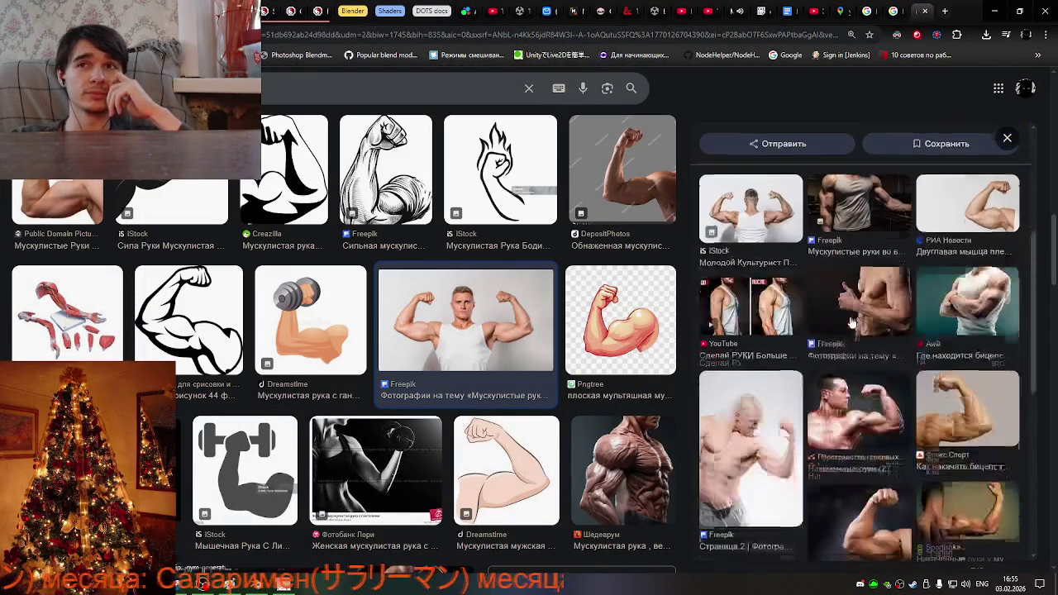
scroll(875, 359, "down", 2)
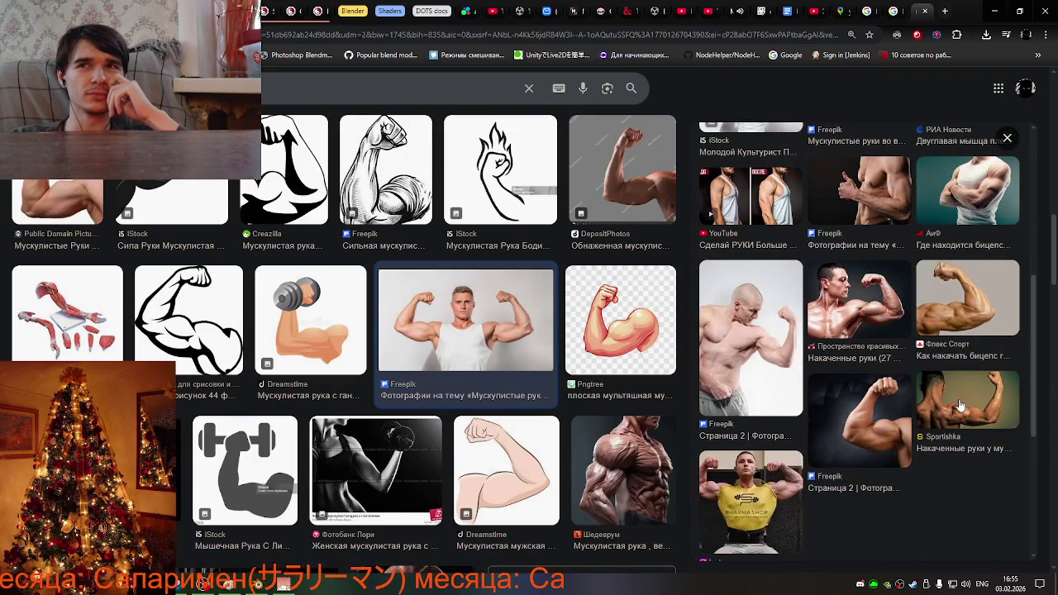
left_click(960, 405)
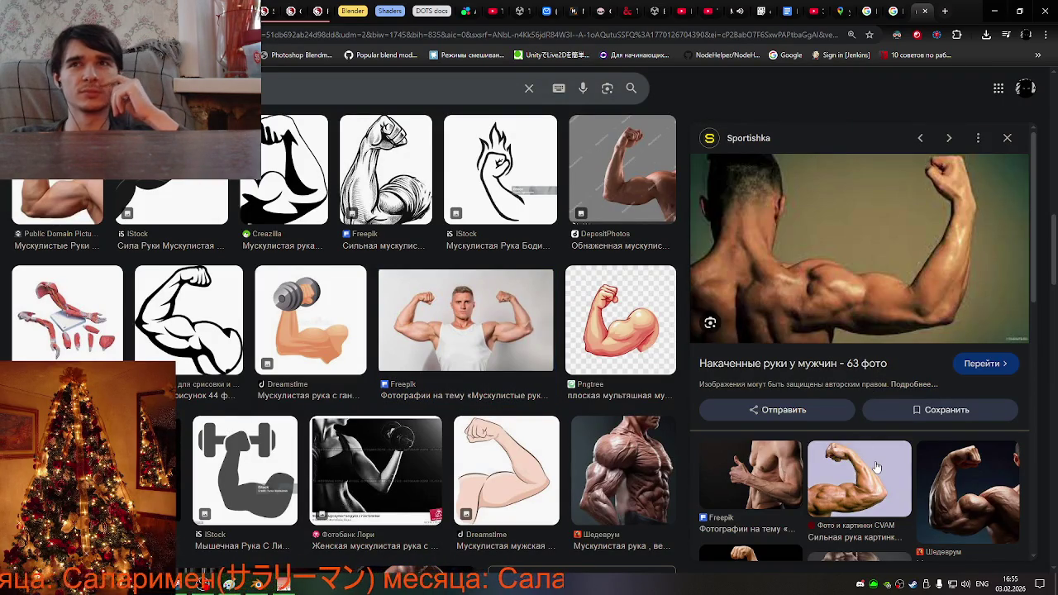
Scroll to the related searches and run the query 'накаченная рука прямая'.
scroll(877, 467, "down", 3)
scroll(859, 462, "down", 3)
scroll(785, 446, "down", 3)
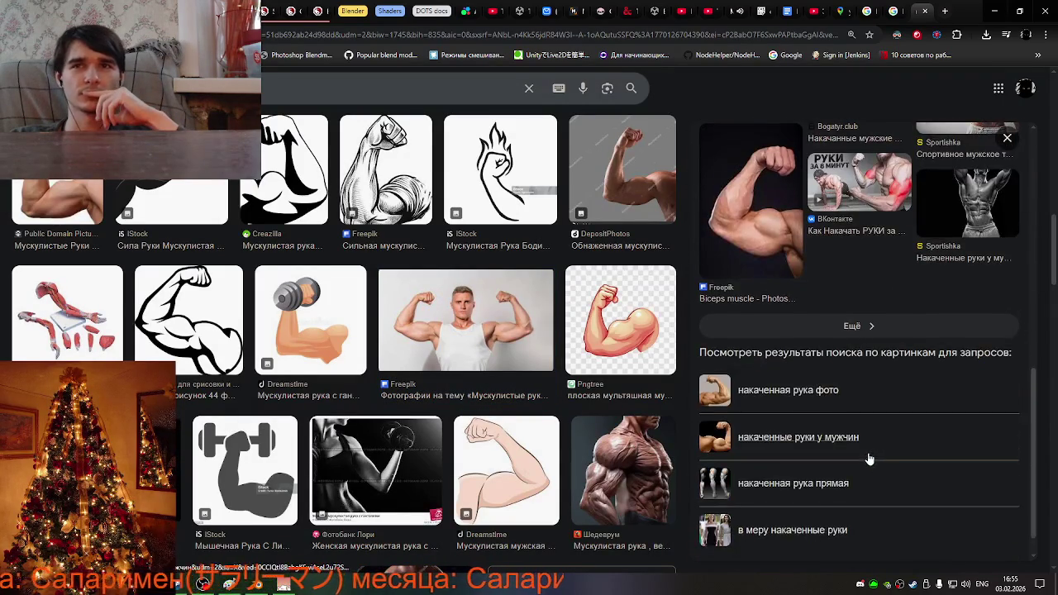
scroll(708, 435, "down", 1)
scroll(595, 423, "down", 3)
scroll(520, 415, "down", 2)
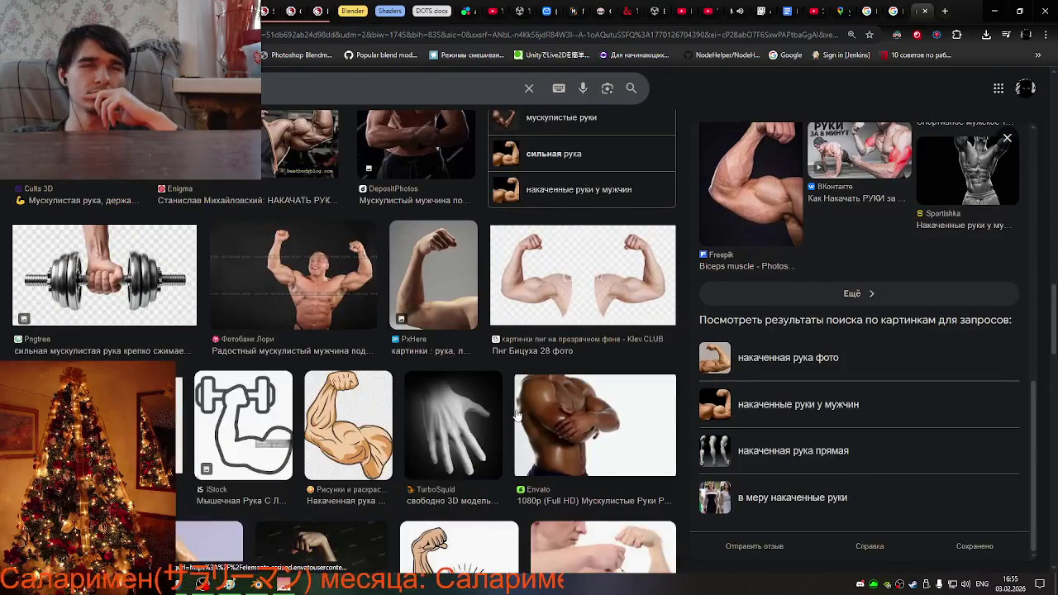
left_click(824, 453)
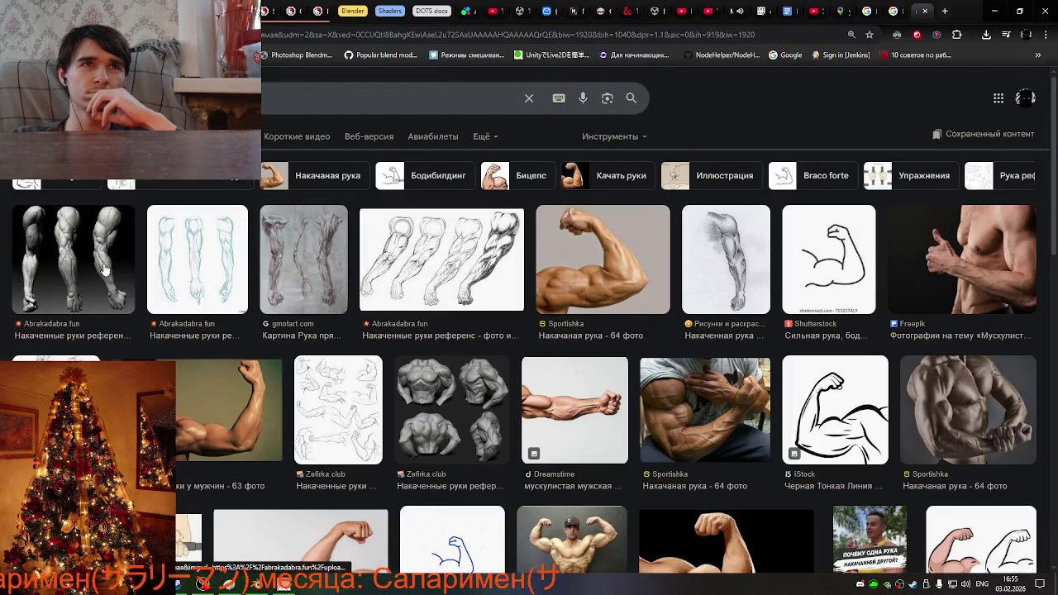
Compare the 3D muscular arms image with the arm sketch, then save the 3D arms image to Downloads.
left_click(105, 271)
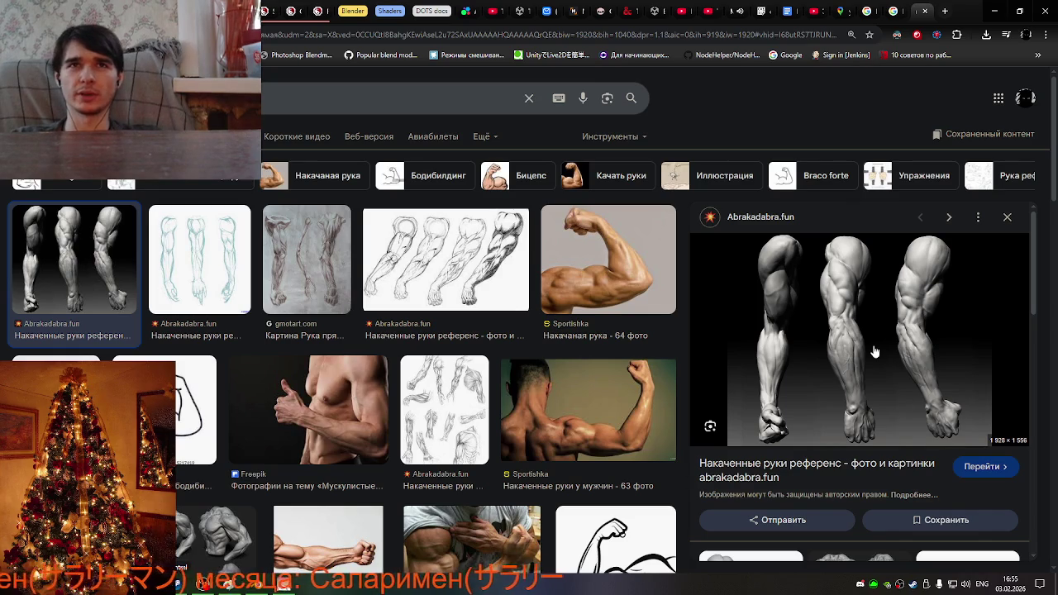
left_click(429, 266)
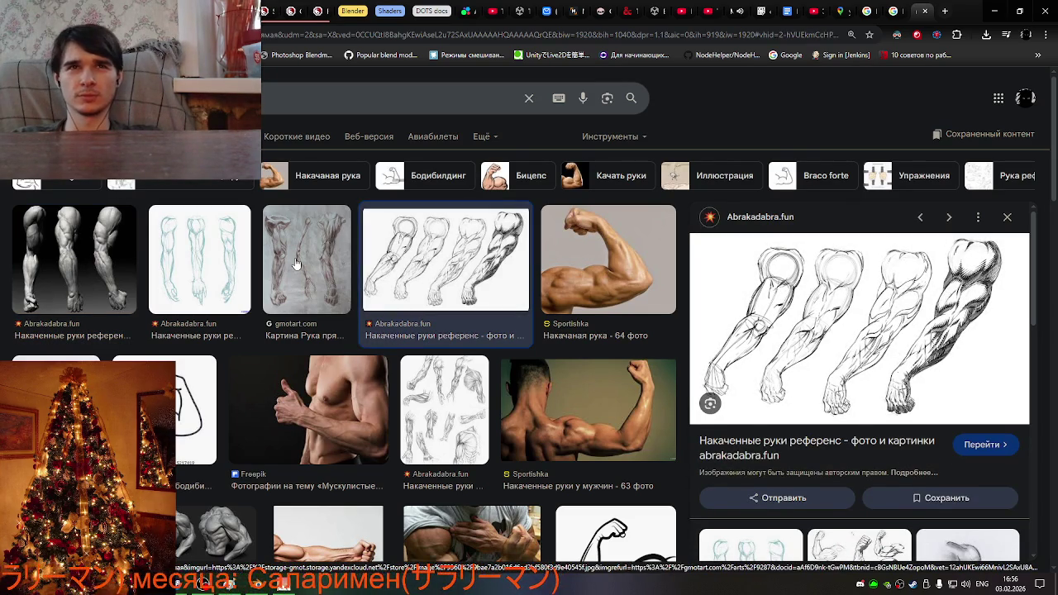
key("Left")
key("Left")
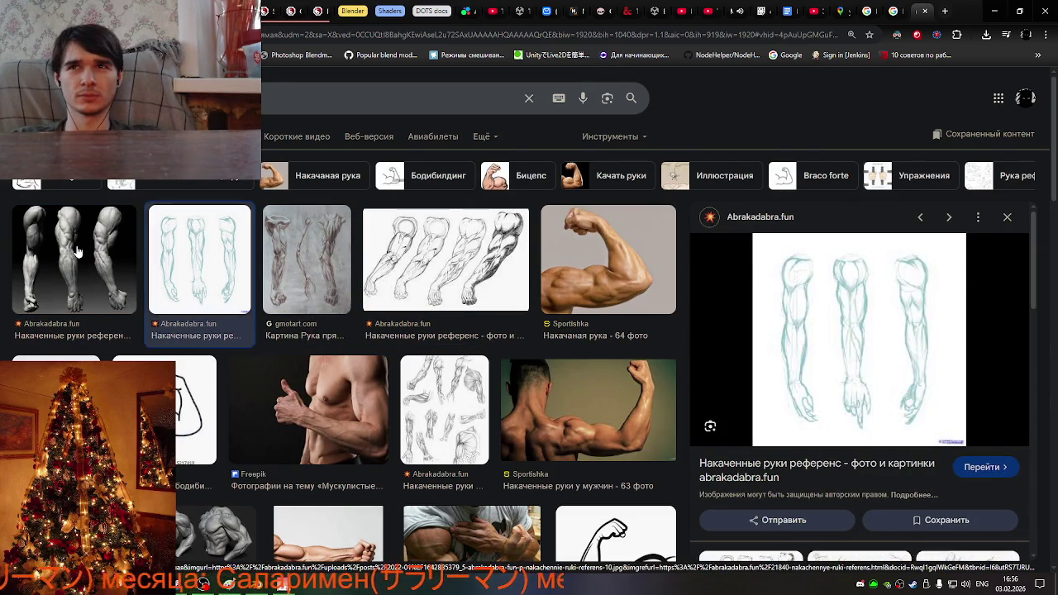
key("Left")
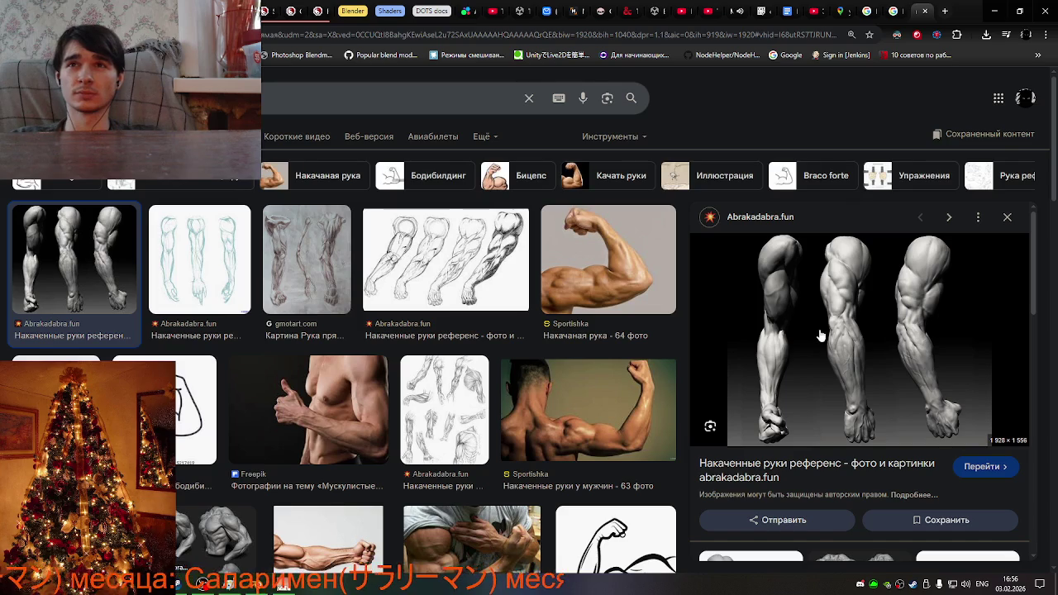
right_click(821, 335)
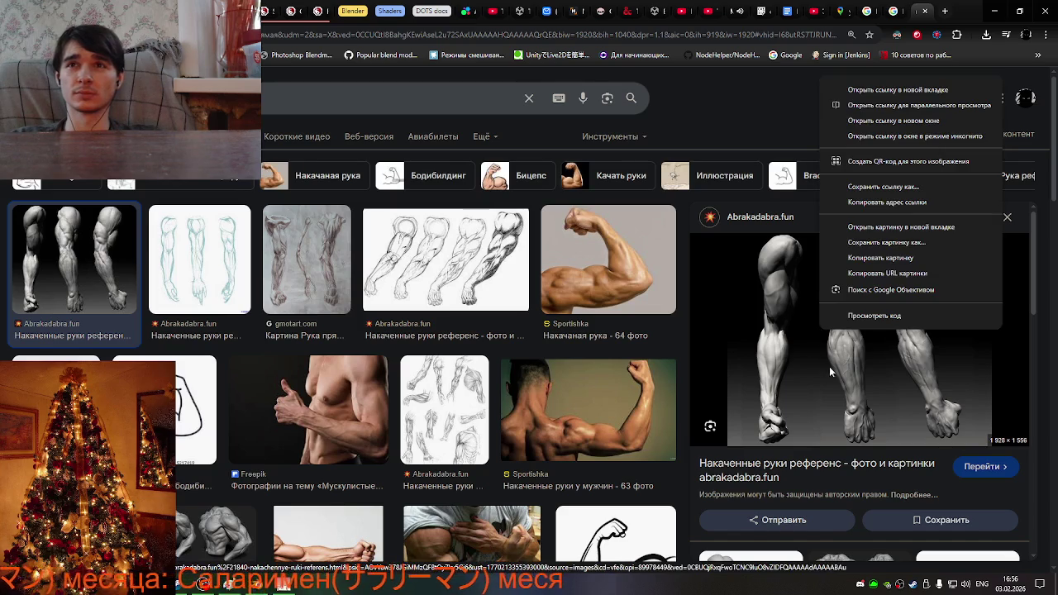
left_click(921, 246)
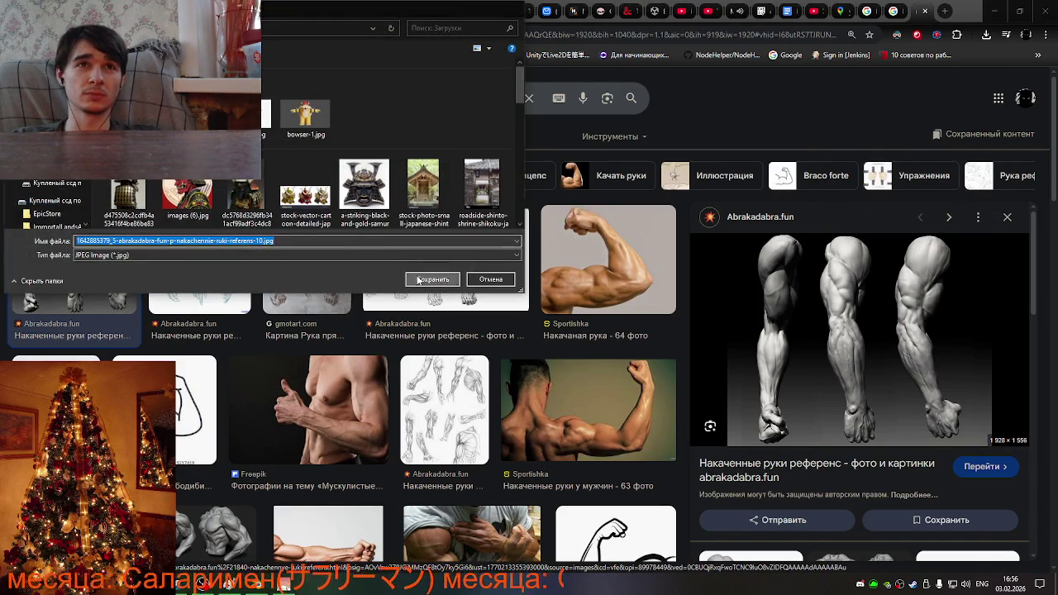
left_click(419, 279)
left_click(429, 252)
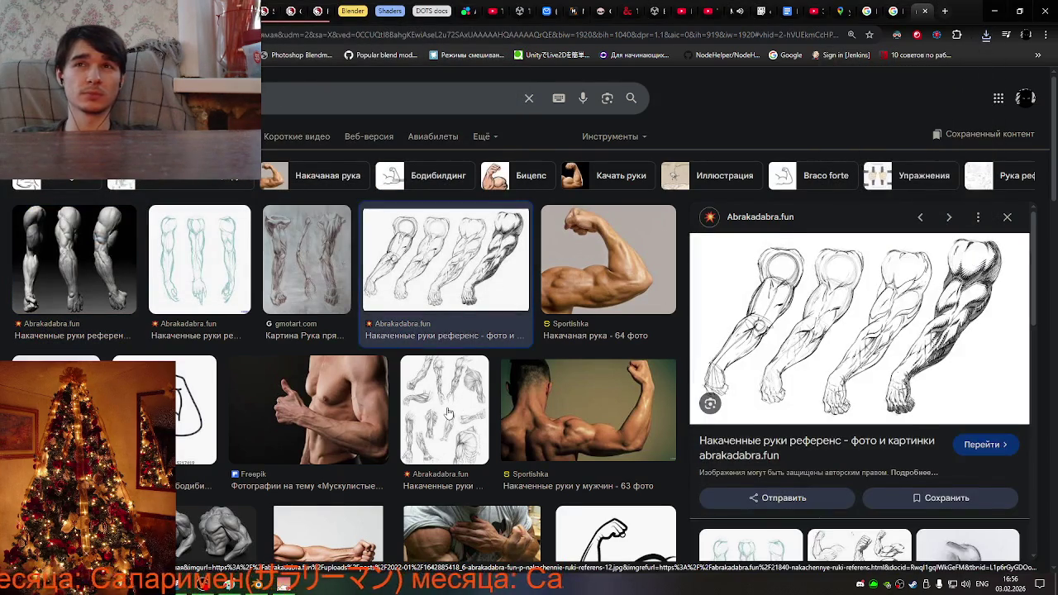
Save the Zefirka.club grey muscular torso image too, then close the arm-search tab.
left_click(446, 411)
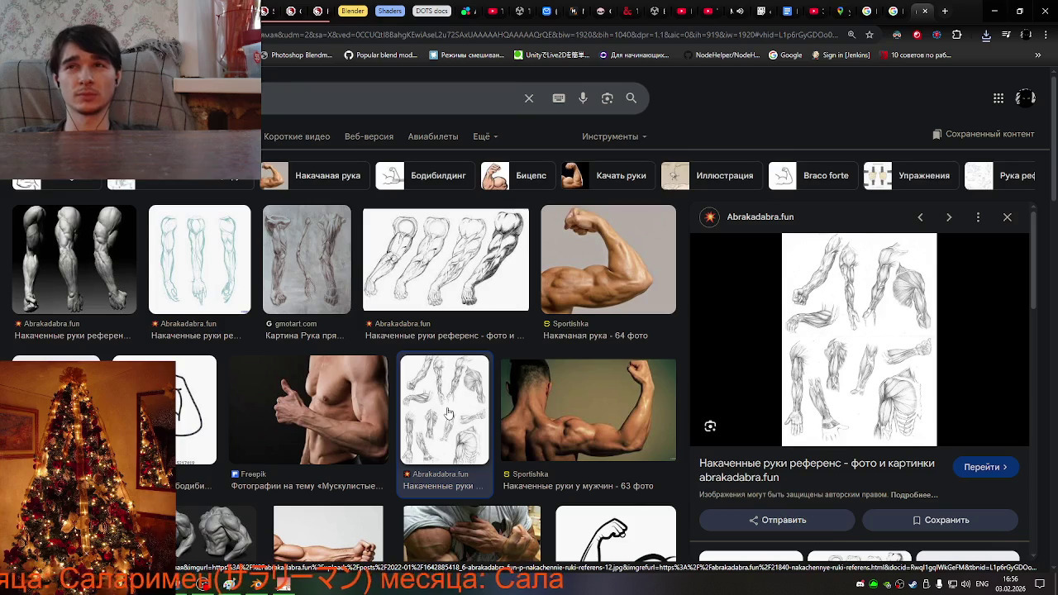
scroll(501, 392, "down", 2)
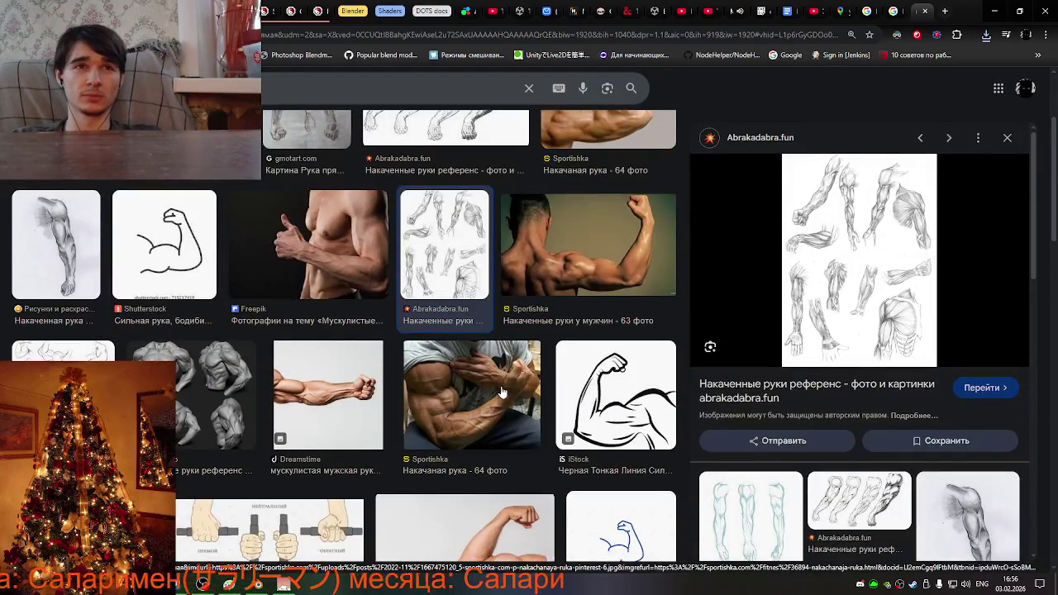
left_click(188, 397)
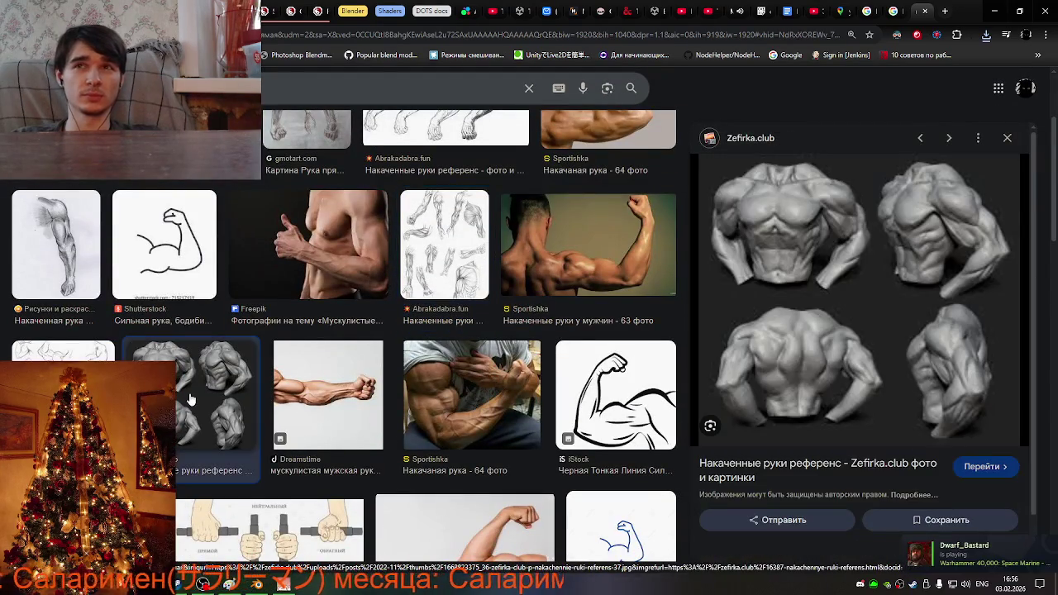
right_click(888, 286)
left_click(776, 446)
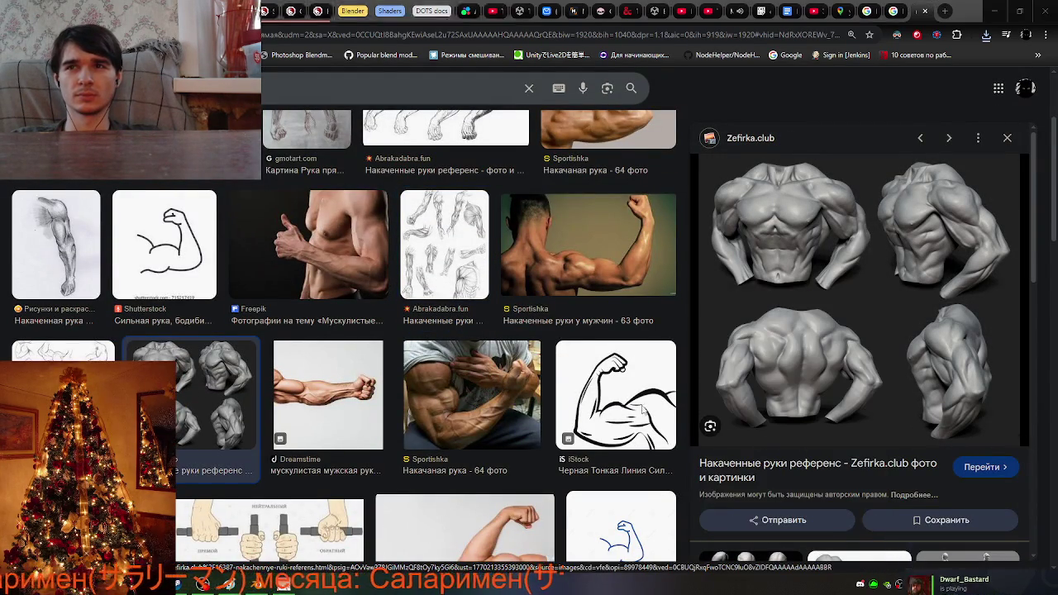
left_click(433, 280)
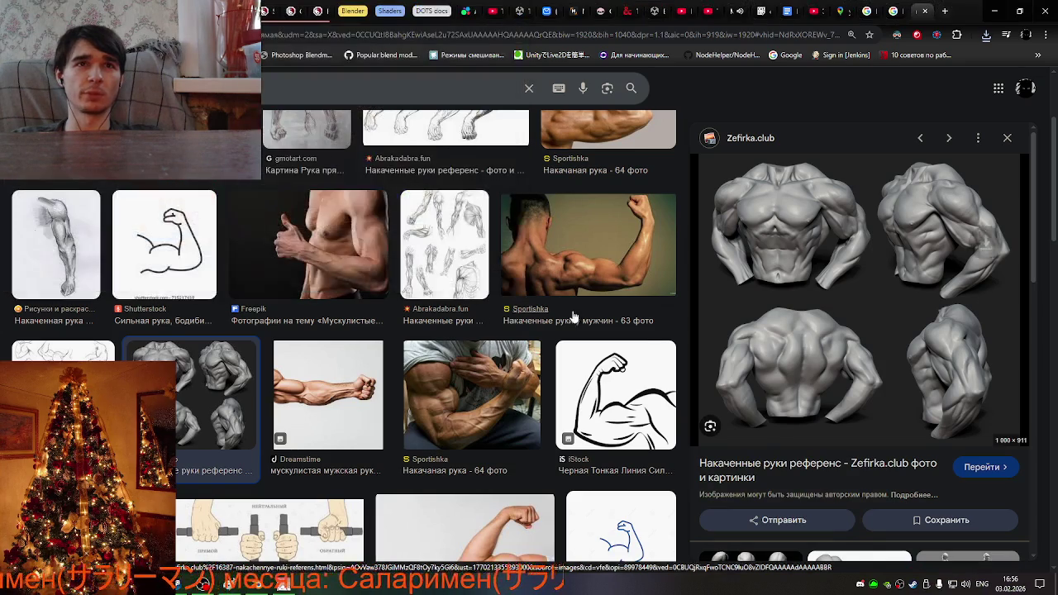
scroll(546, 418, "down", 2)
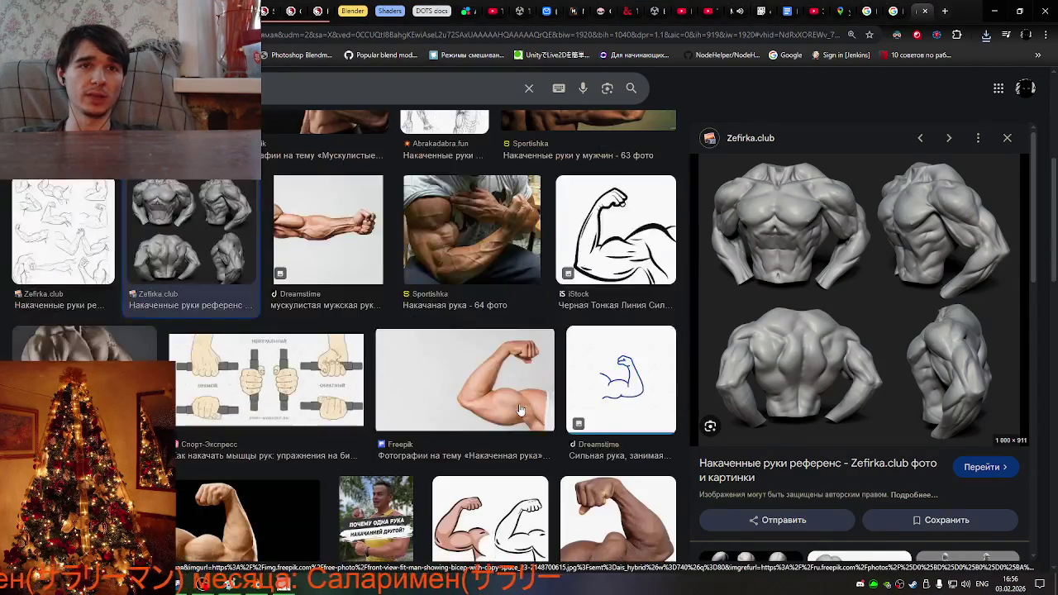
scroll(521, 409, "up", 5)
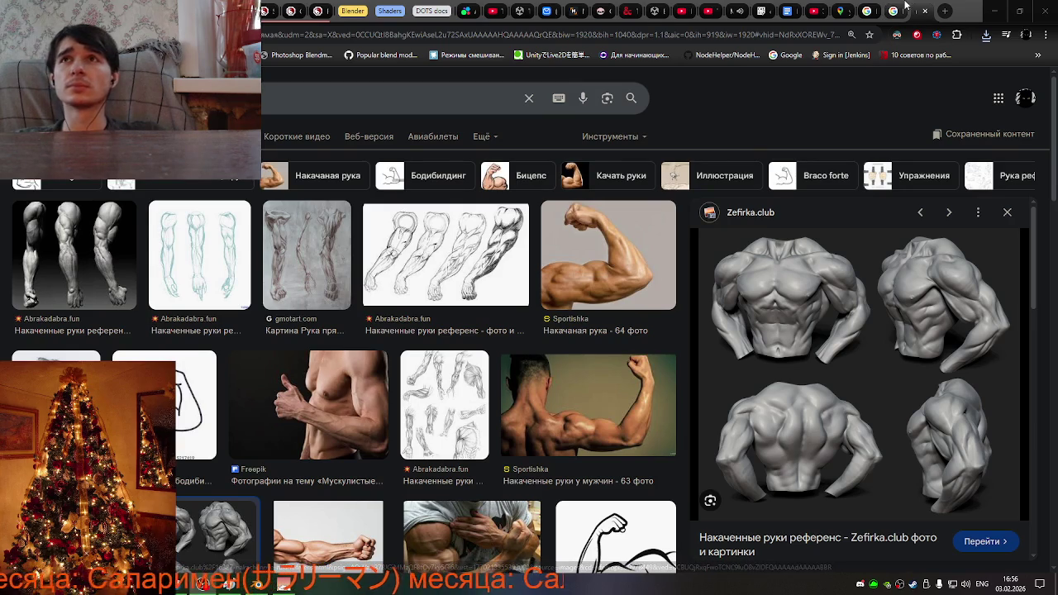
left_click(927, 13)
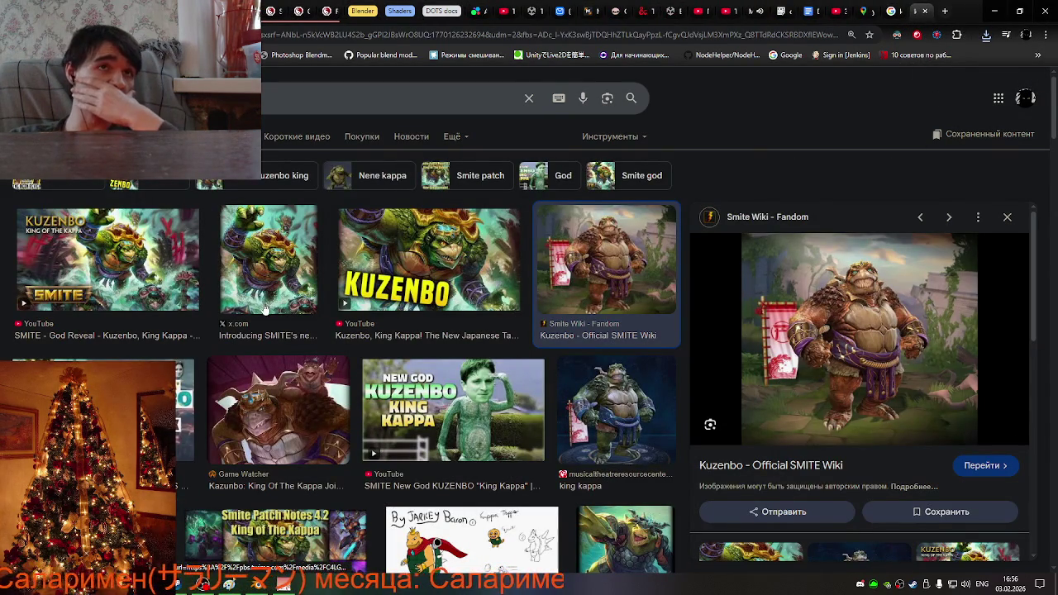
Preview Kuzenbo results: NeNe Kappa concept, Kappa OP Reddit, SMITE Patch 4.2, Odyssey Underworld skin, Smite Wiki.
scroll(268, 302, "down", 4)
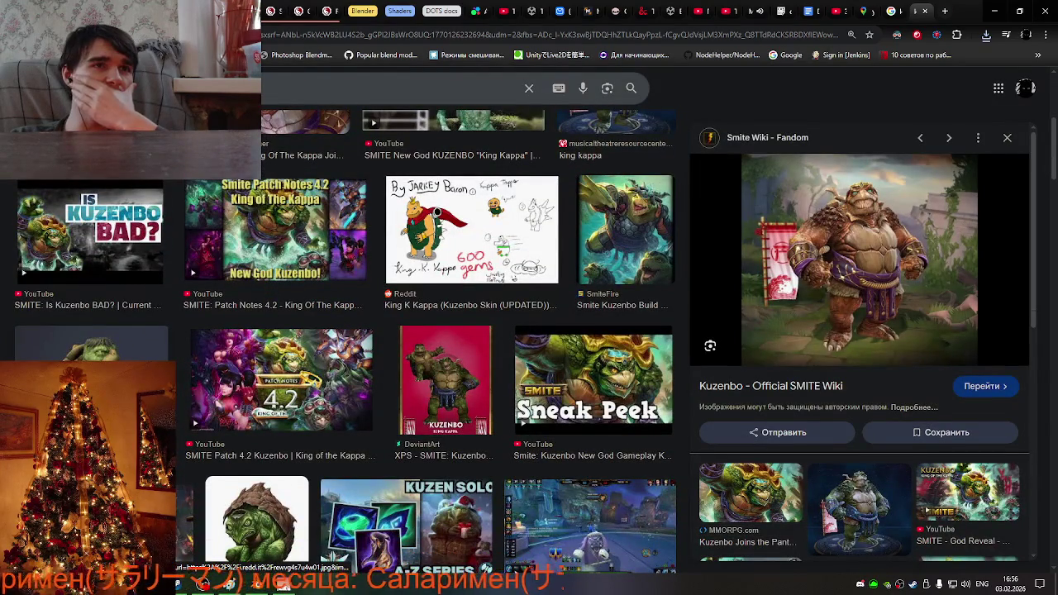
left_click(90, 346)
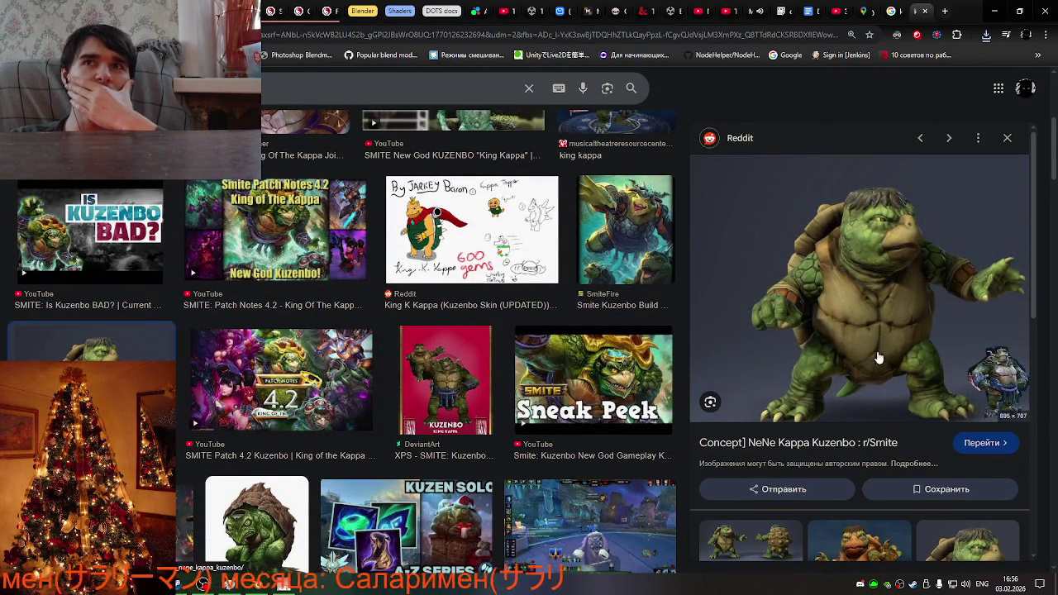
scroll(878, 357, "down", 2)
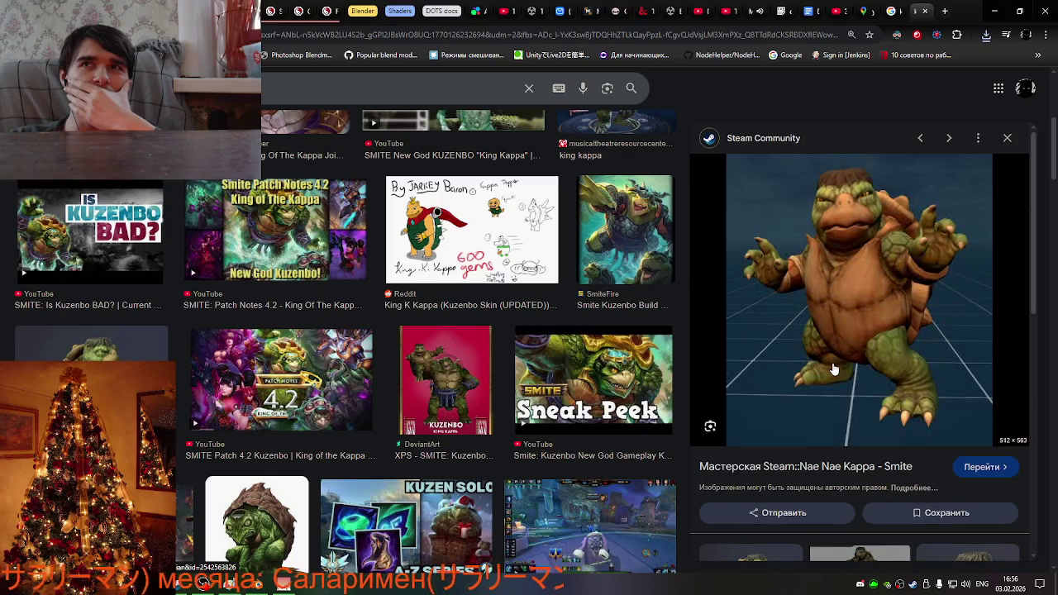
scroll(835, 370, "down", 2)
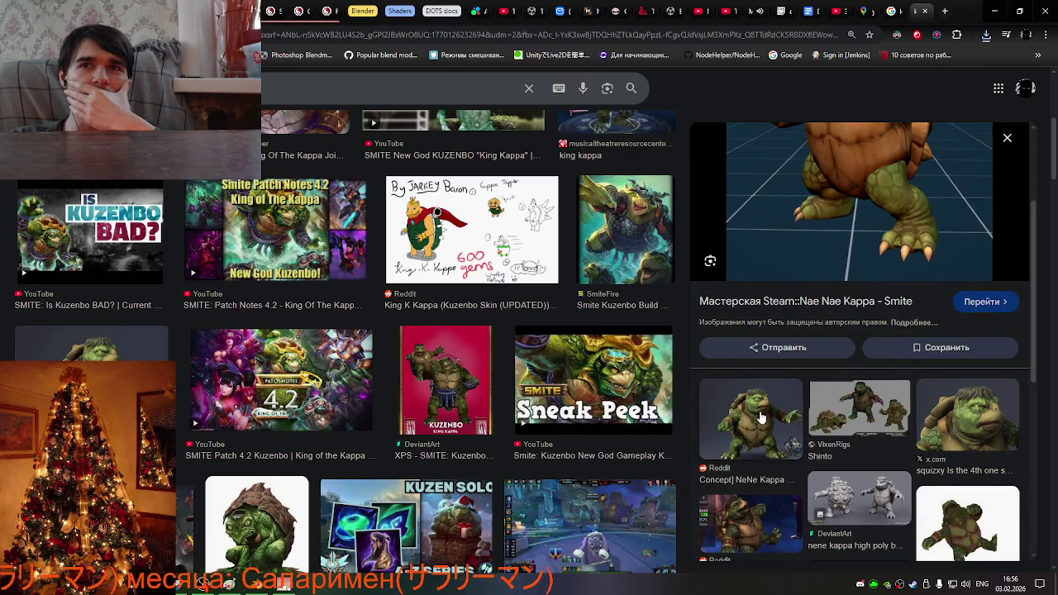
left_click(749, 508)
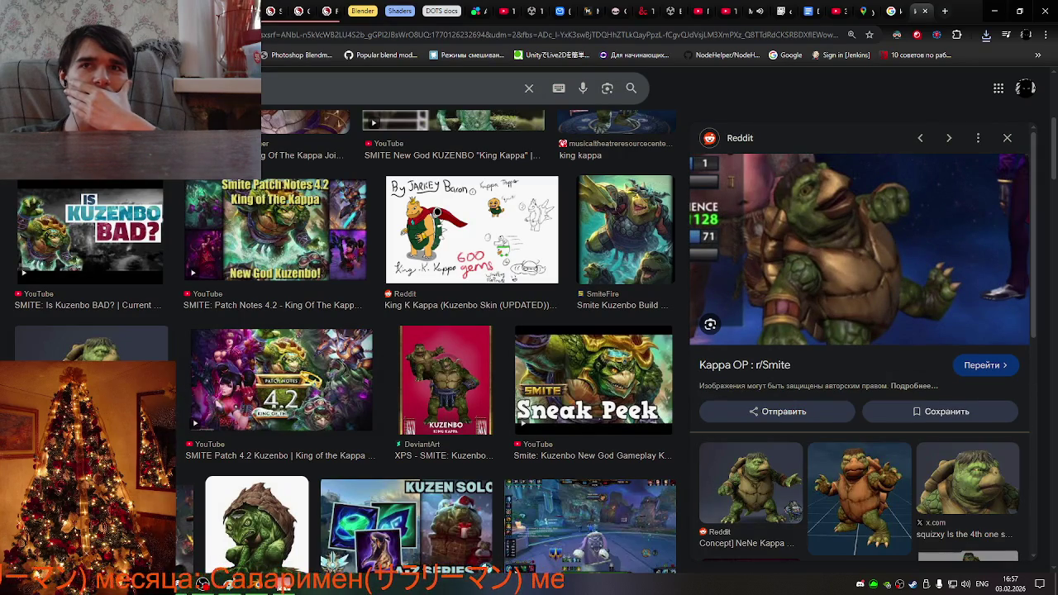
left_click(248, 388)
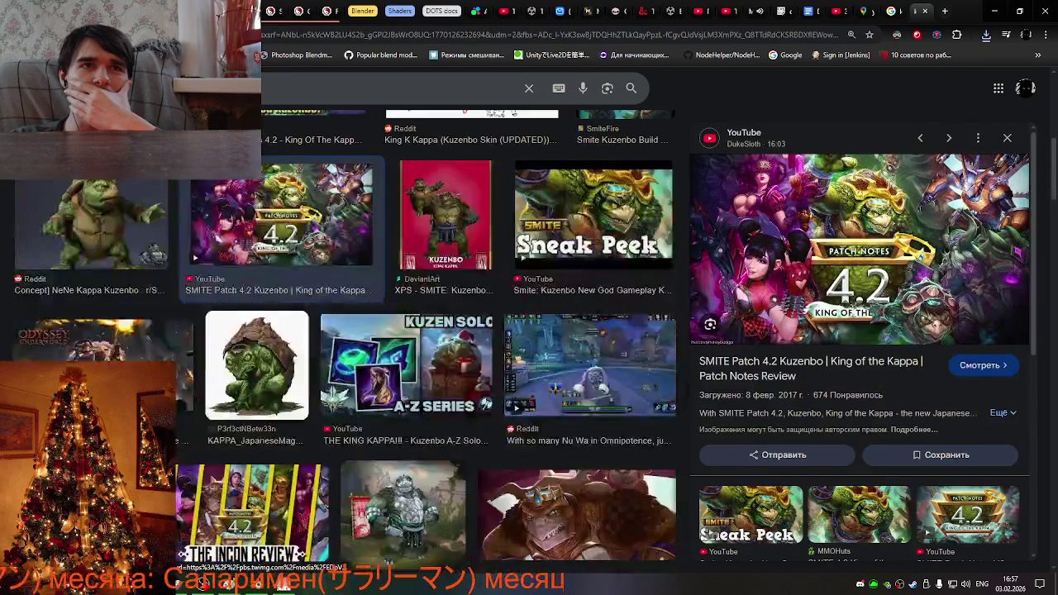
left_click(103, 326)
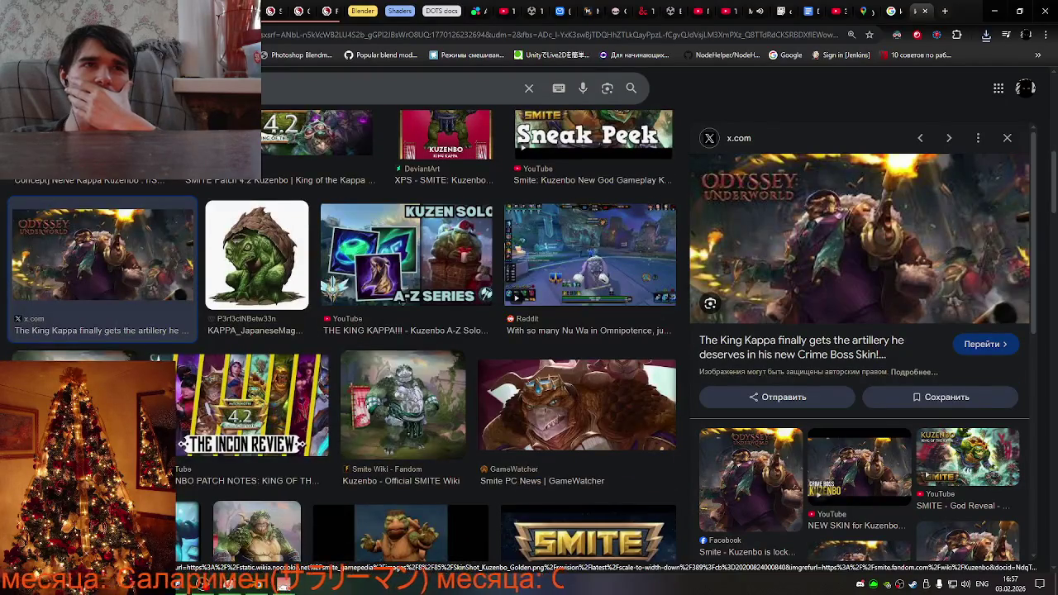
left_click(402, 401)
scroll(830, 374, "down", 2)
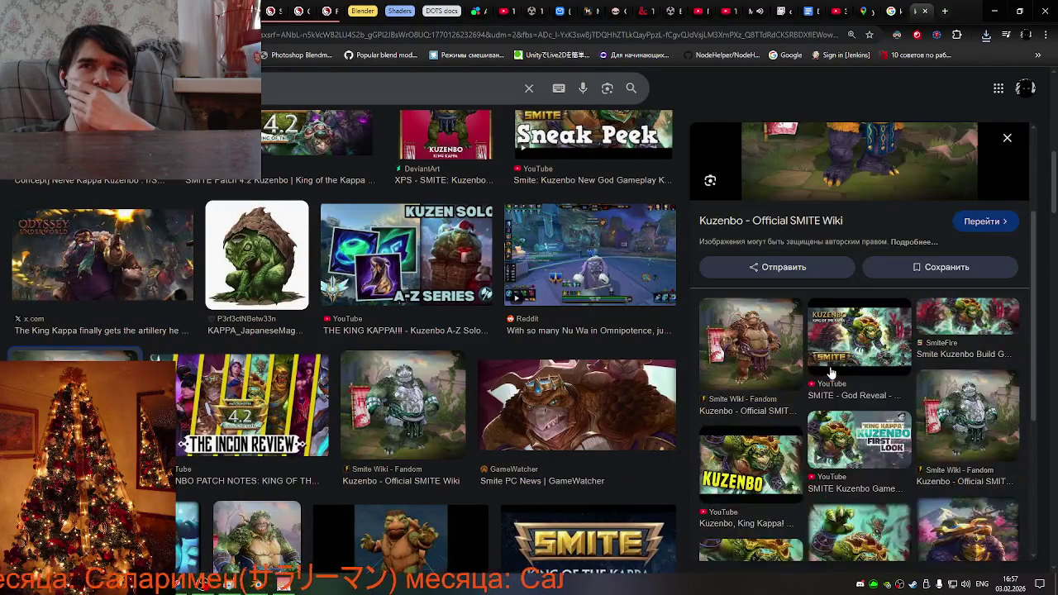
scroll(831, 374, "down", 2)
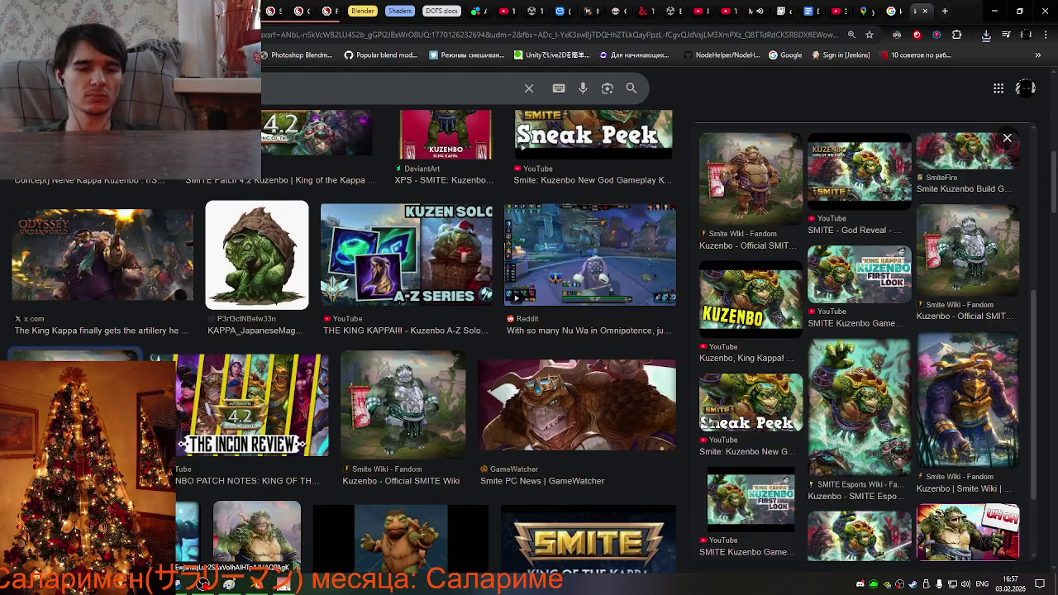
key("slash")
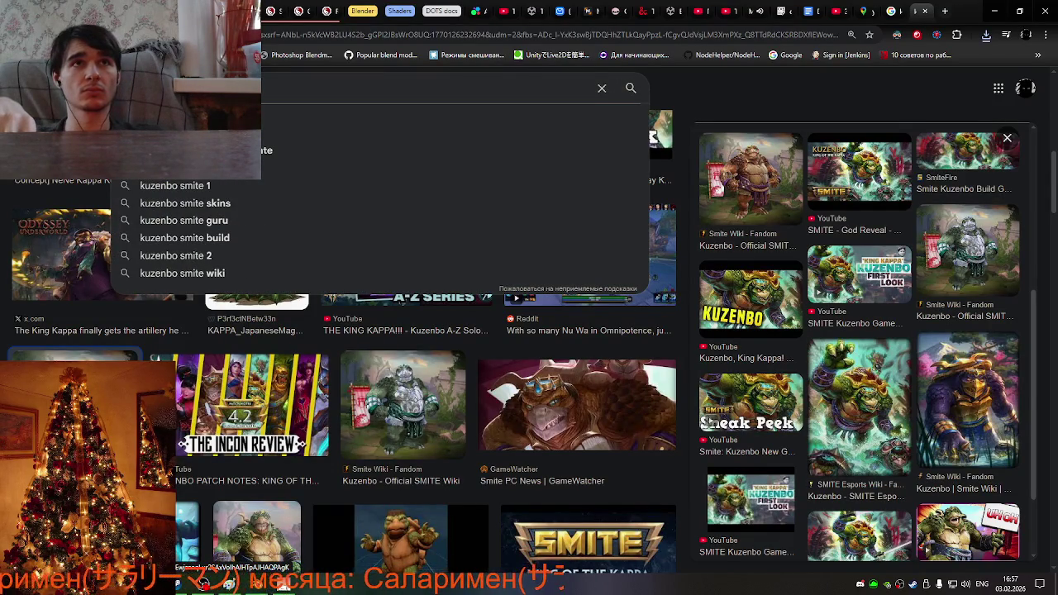
Rerun the Kuzenbo image search and preview the Ice Emperor Kuzenbo 3D sculpt.
key("Escape")
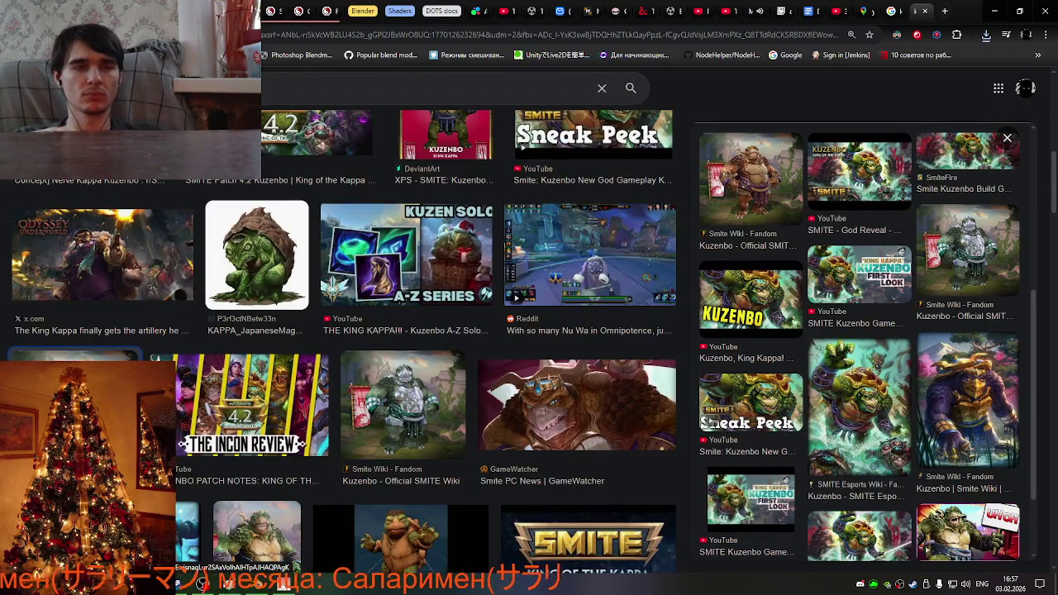
key("Return")
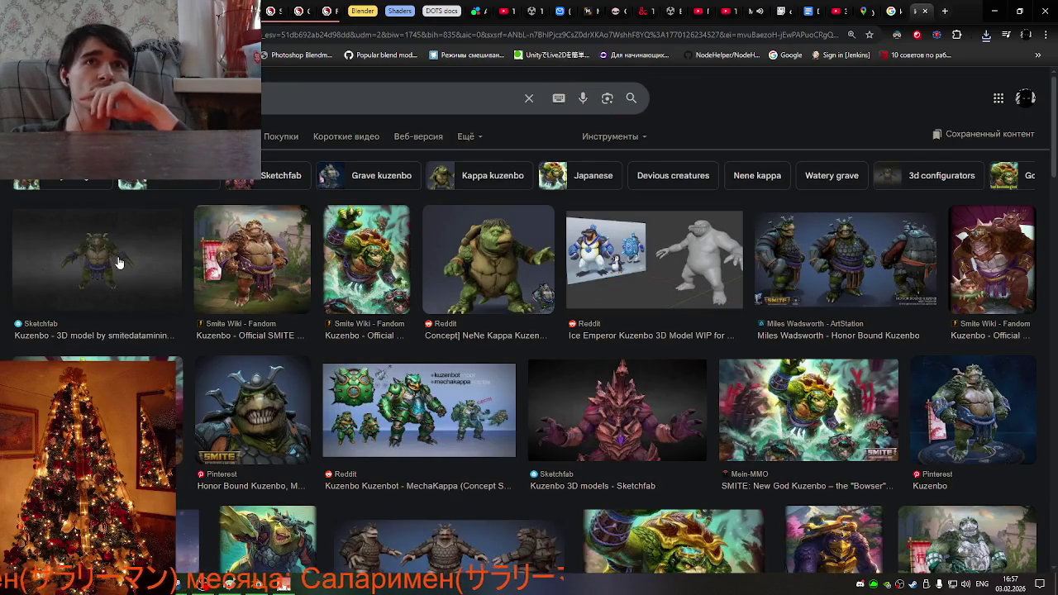
left_click(615, 262)
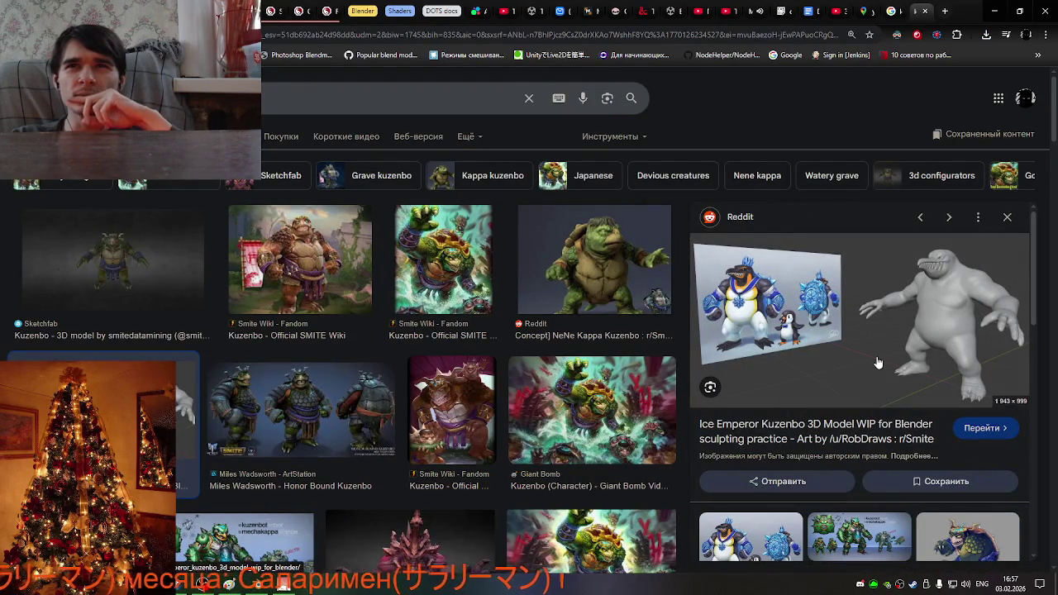
scroll(878, 362, "down", 1)
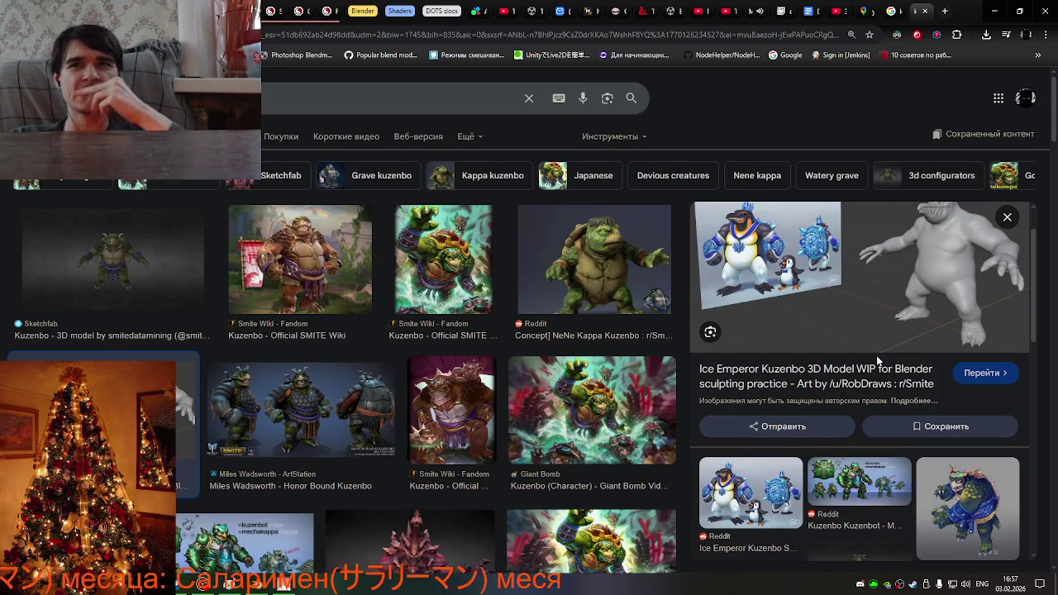
scroll(874, 376, "up", 1)
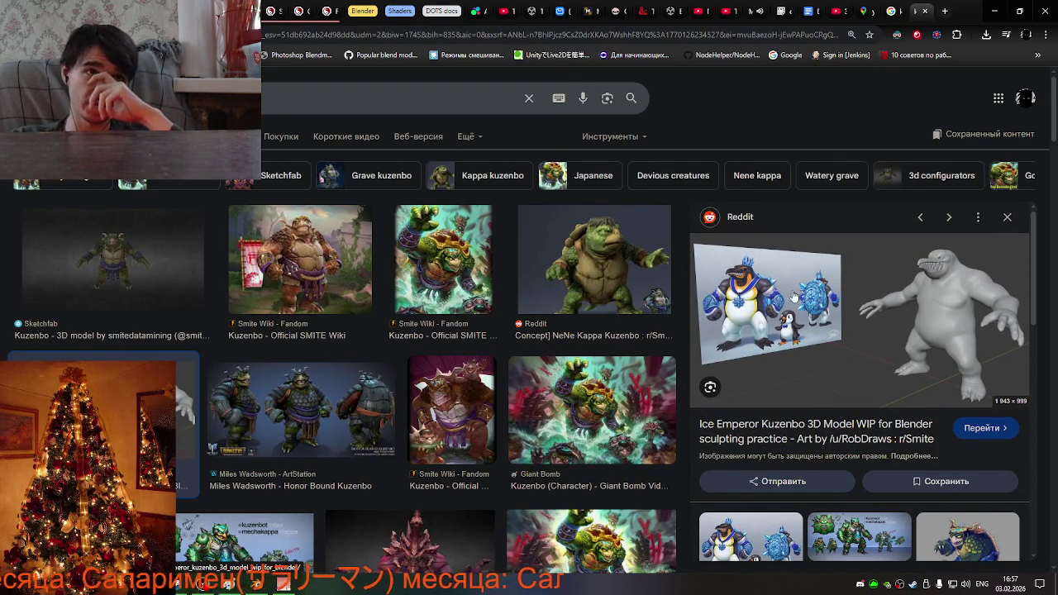
Open the Sketchfab Kuzenbo 3D model page from its result preview.
left_click(154, 260)
left_click(314, 271)
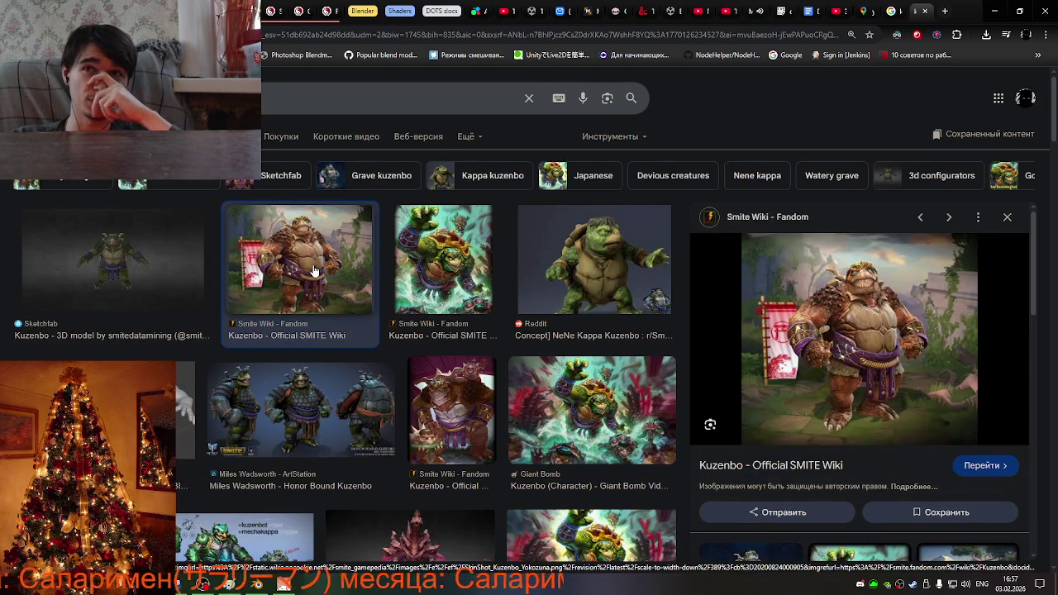
left_click(84, 265)
left_click(799, 446)
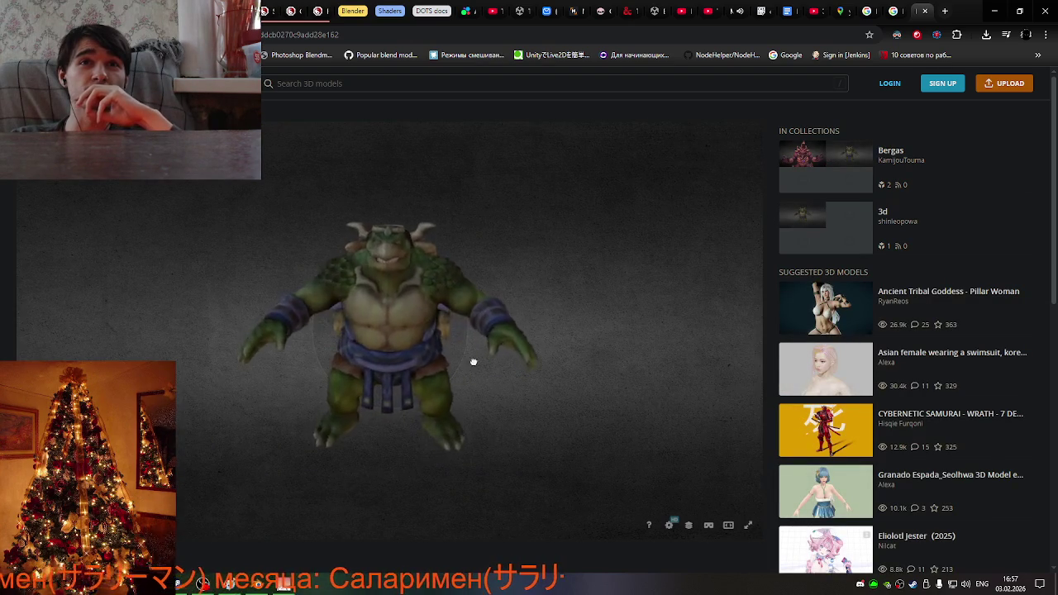
Orbit and zoom the Kuzenbo model to a three-quarter front view, then show it fullscreen.
left_click_drag(481, 367, 296, 350)
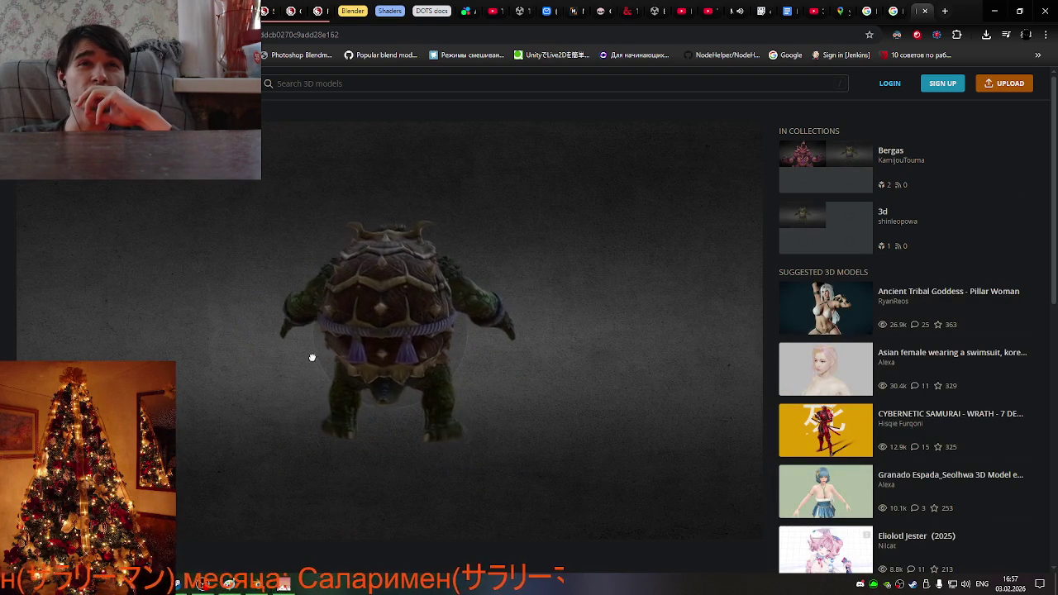
scroll(568, 446, "down", 2)
scroll(568, 445, "down", 3)
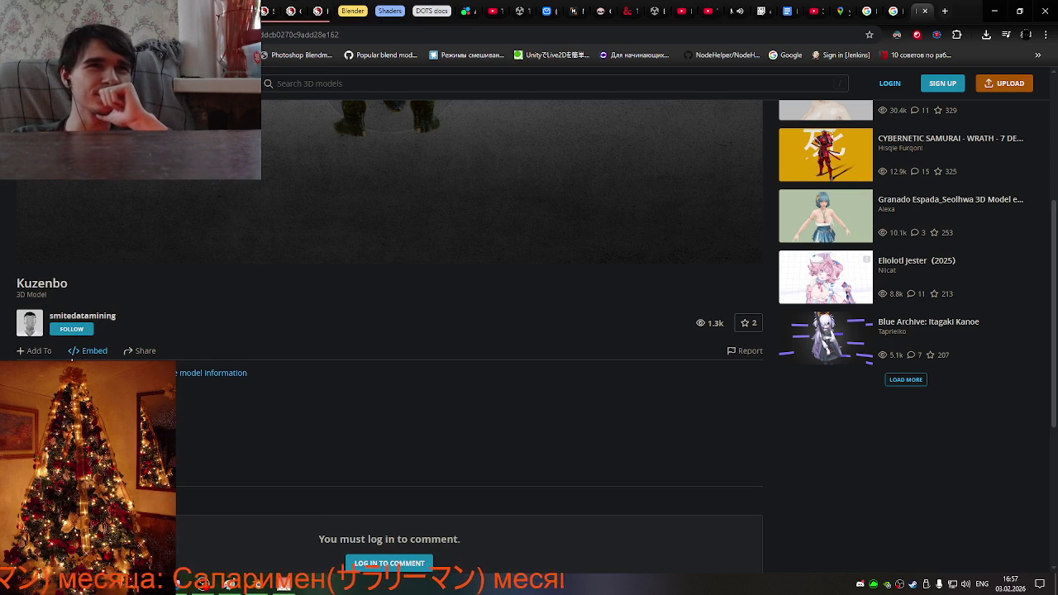
scroll(328, 440, "down", 1)
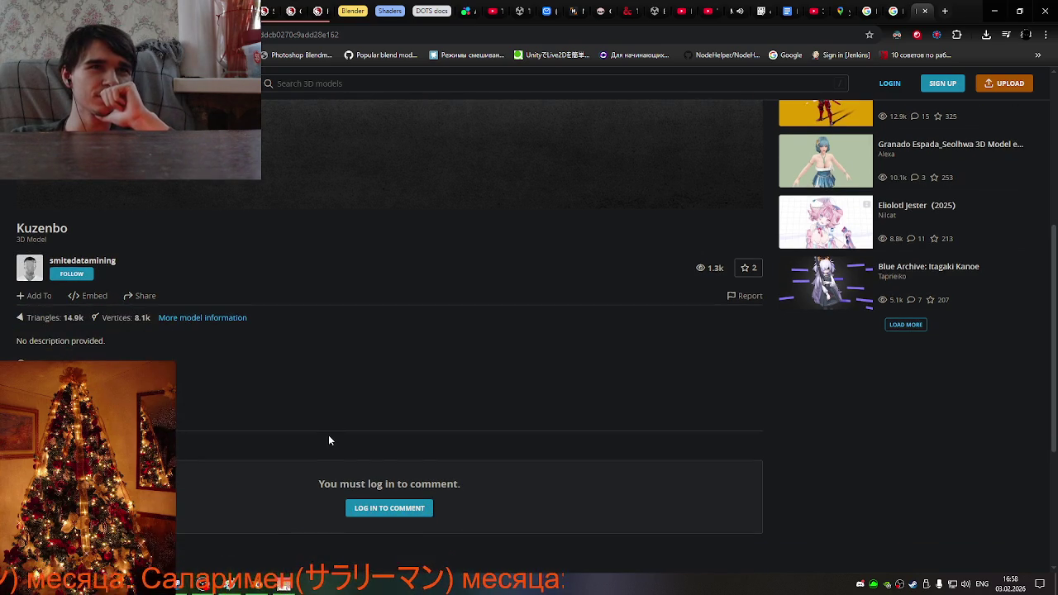
scroll(308, 415, "up", 2)
scroll(307, 415, "up", 3)
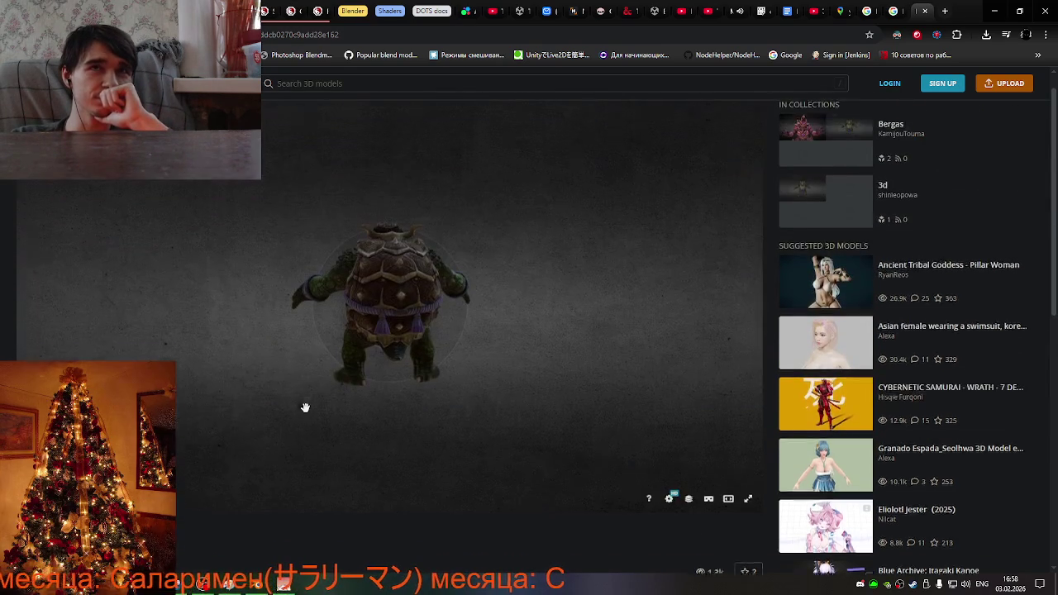
mouse_move(365, 318)
left_mouse_down()
mouse_move(496, 279)
mouse_move(433, 304)
left_mouse_up()
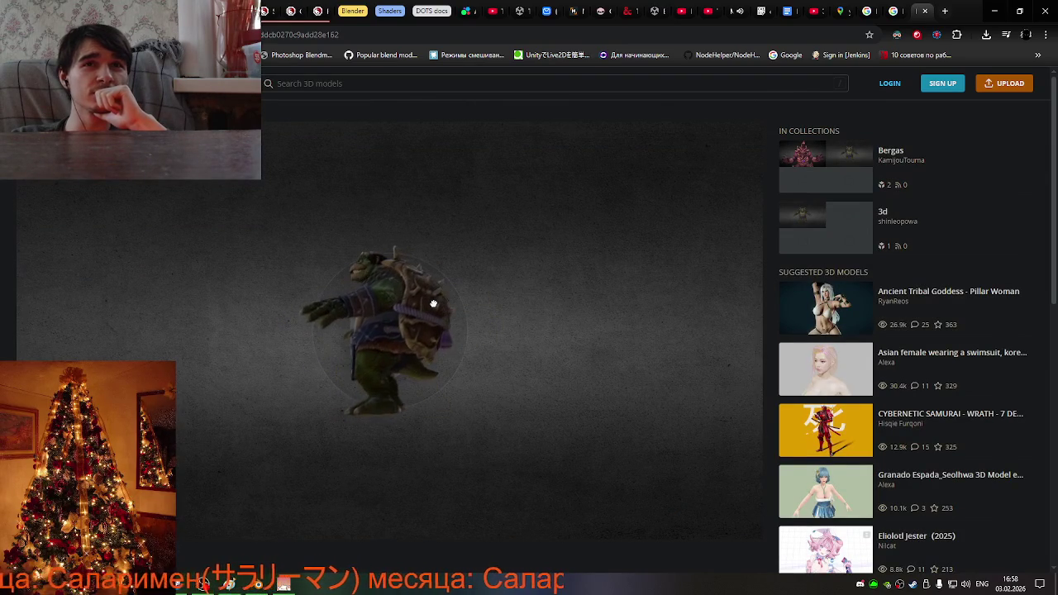
scroll(430, 309, "up", 4)
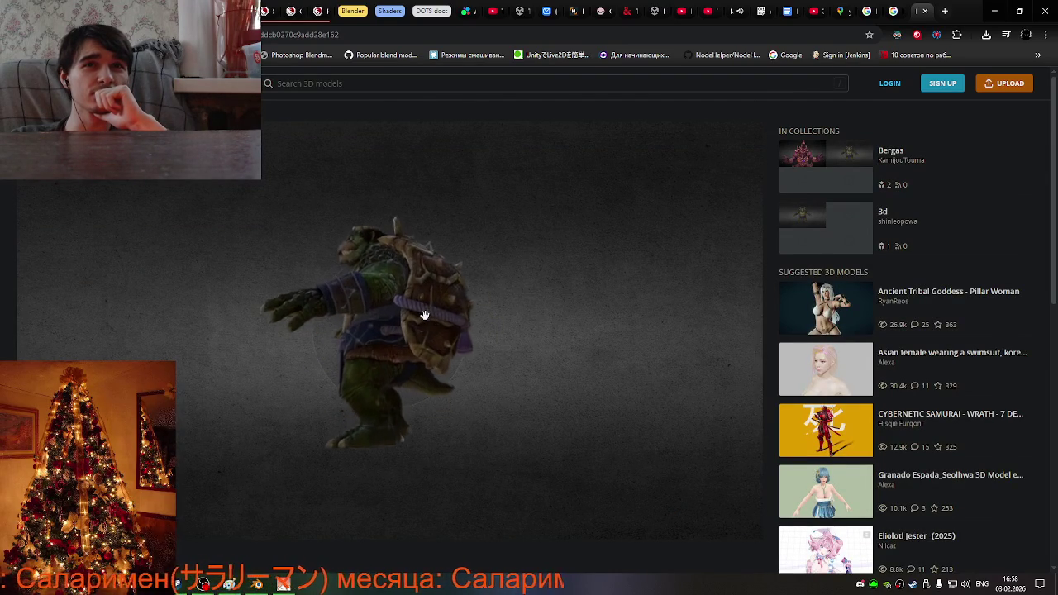
scroll(418, 318, "up", 3)
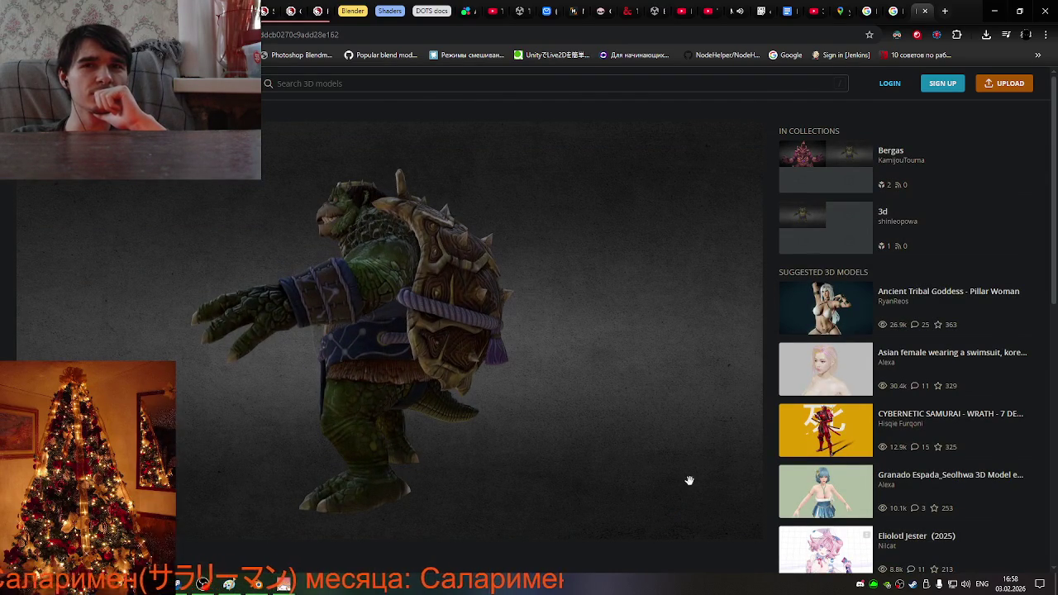
mouse_move(475, 401)
left_mouse_down()
mouse_move(402, 383)
mouse_move(411, 376)
left_mouse_up()
scroll(410, 377, "down", 3)
scroll(409, 377, "down", 2)
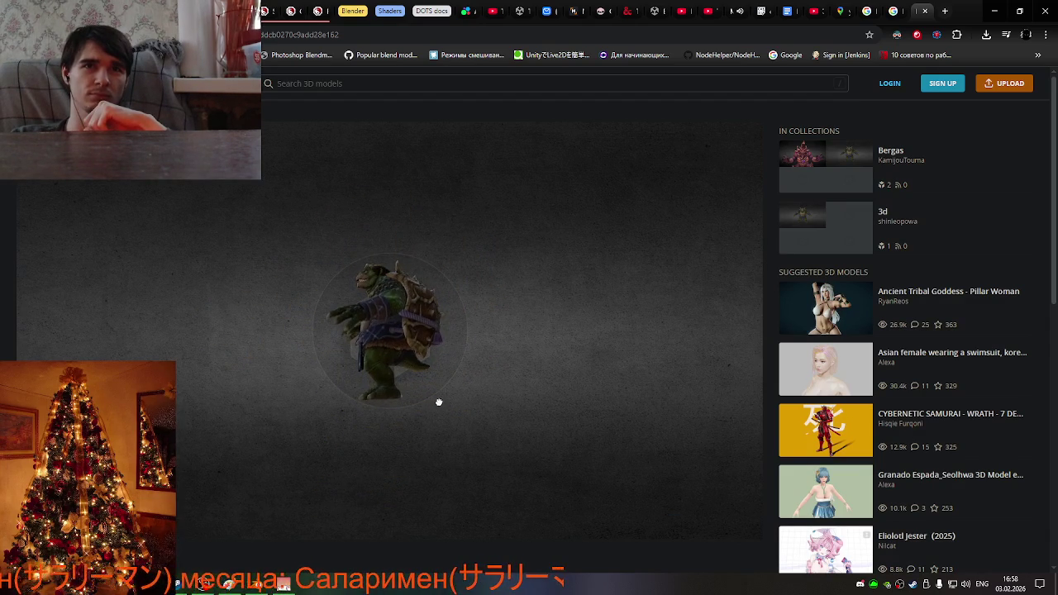
scroll(421, 347, "up", 2)
scroll(414, 333, "up", 3)
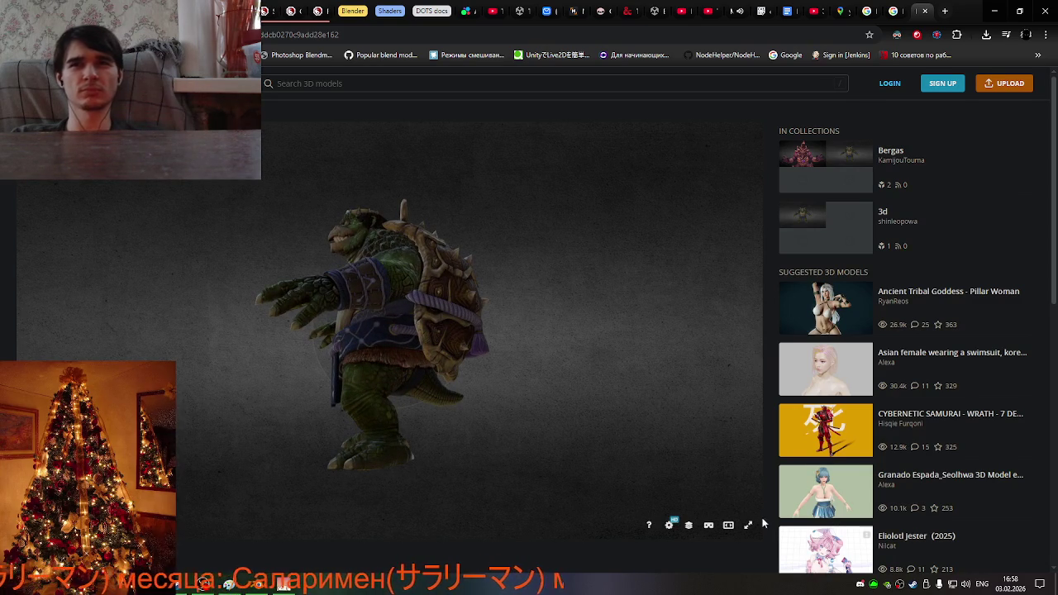
left_click(750, 526)
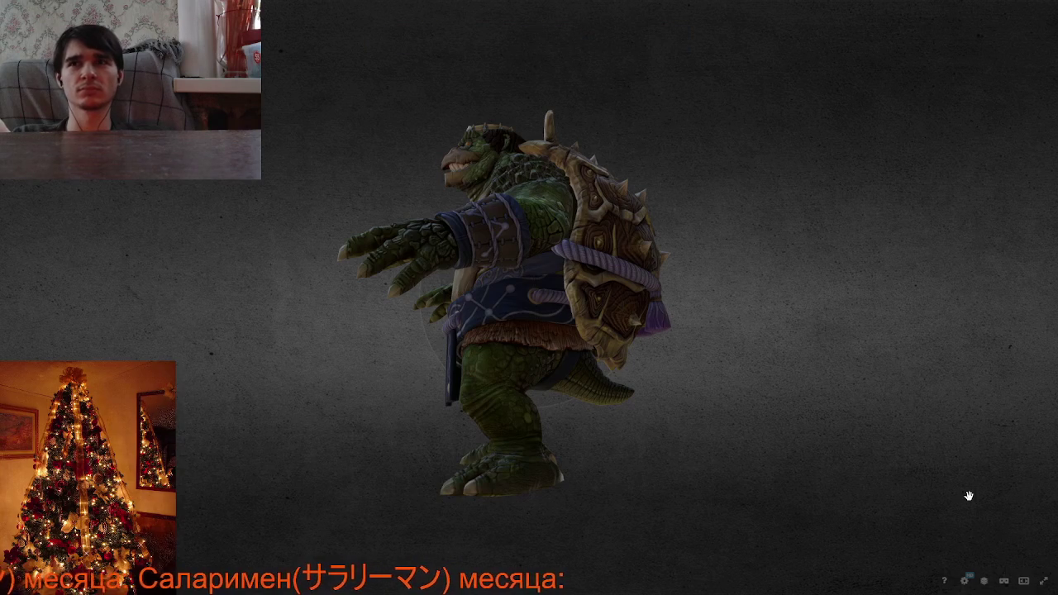
Open the model inspector, exit fullscreen and turn the model to face straight front.
left_click(984, 583)
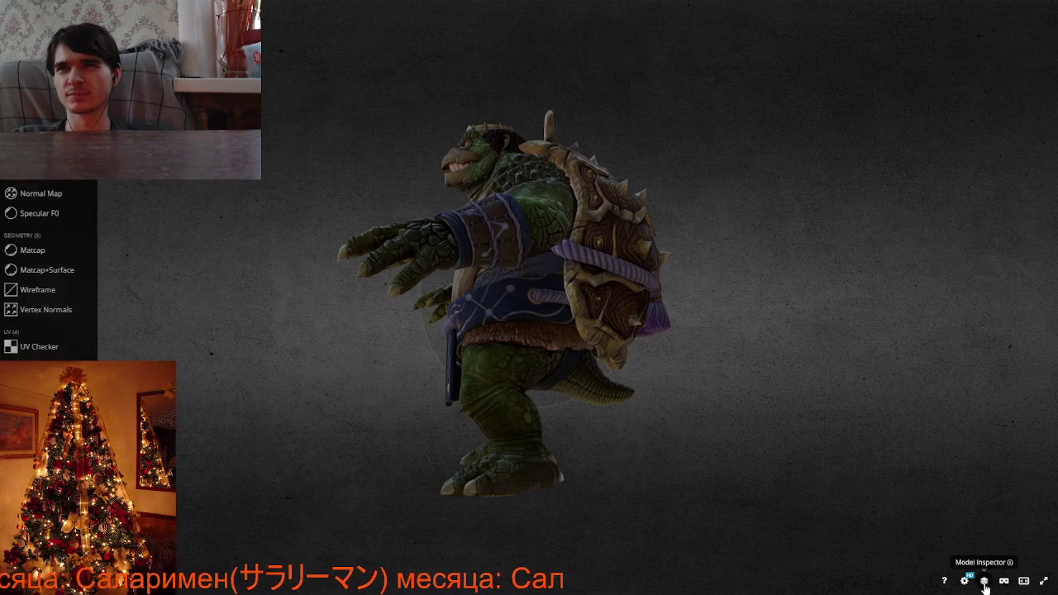
left_click(985, 584)
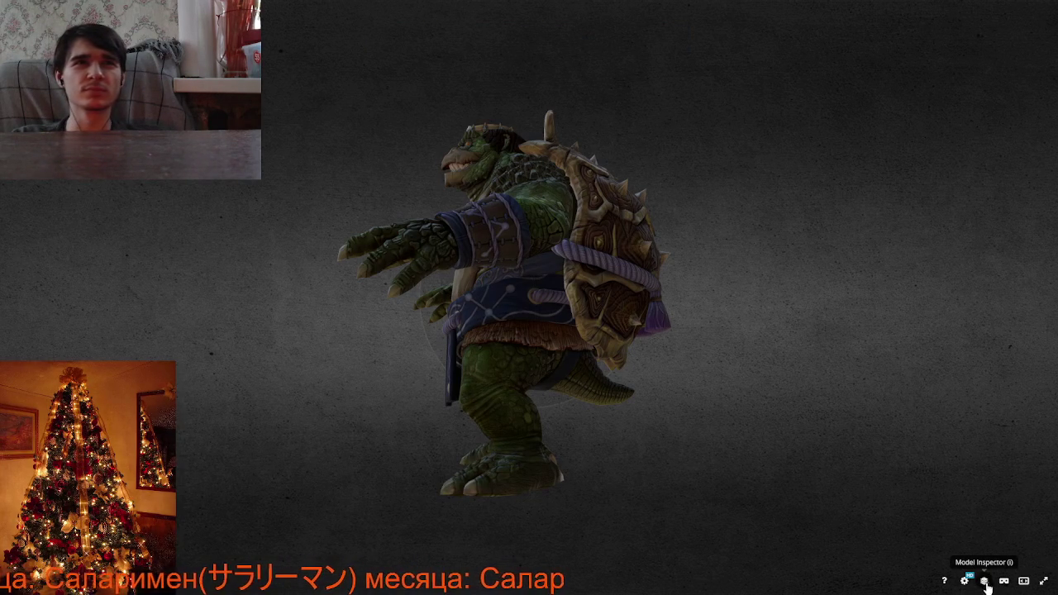
left_click(984, 584)
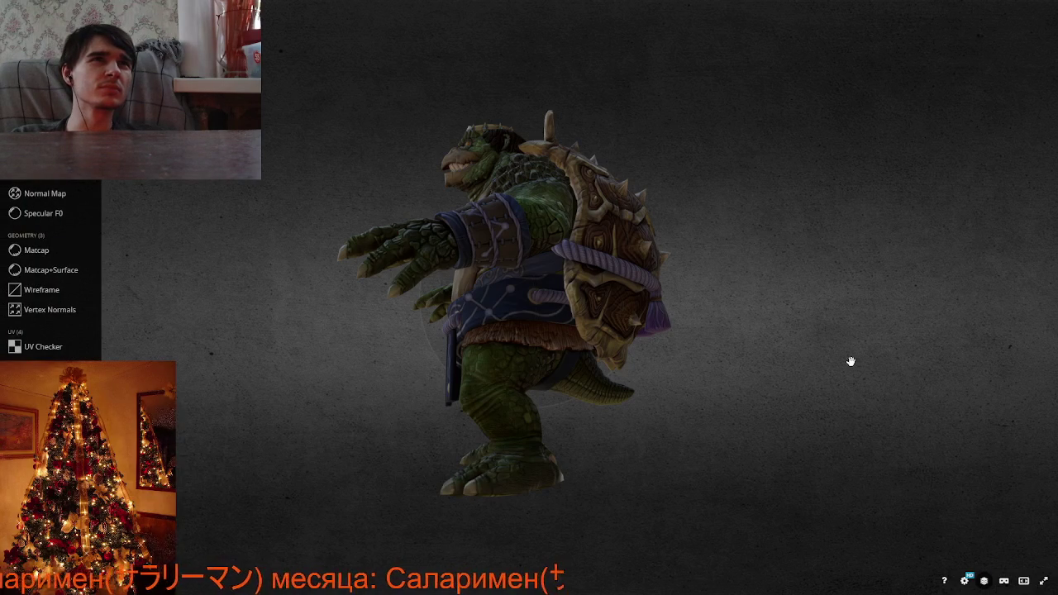
key("Escape")
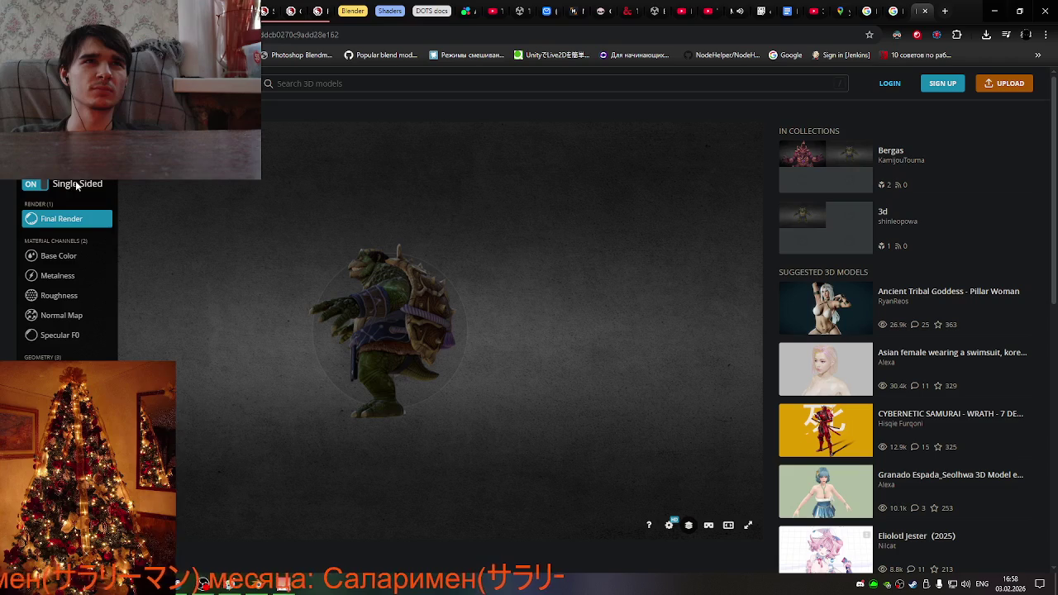
left_click_drag(525, 310, 571, 312)
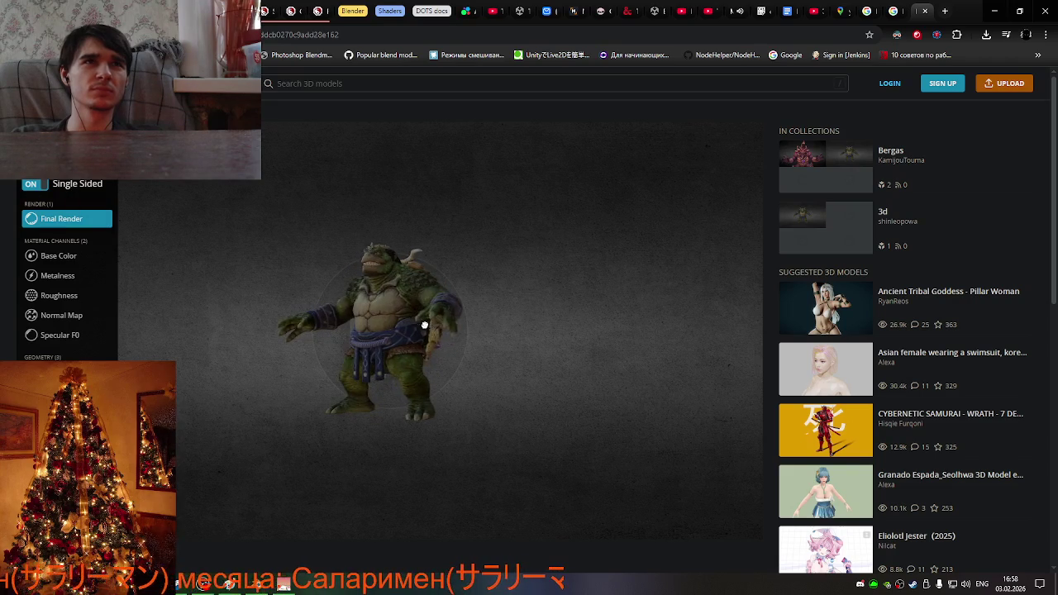
left_click_drag(424, 325, 455, 335)
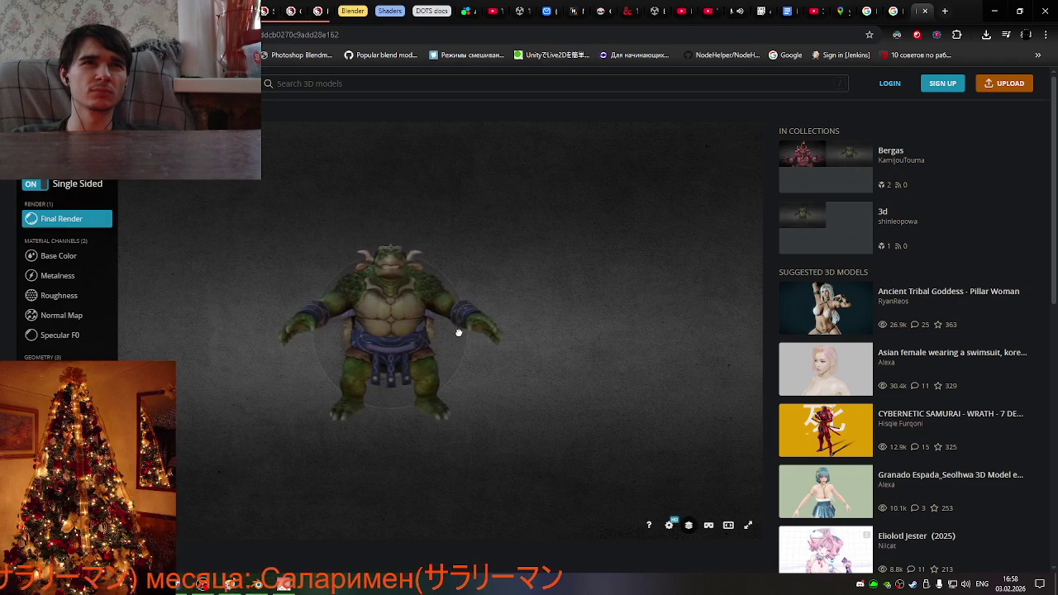
Cycle through Base Color, Metalness, Roughness, Normal Map and Specular F0, ending on Base Color.
left_click(77, 259)
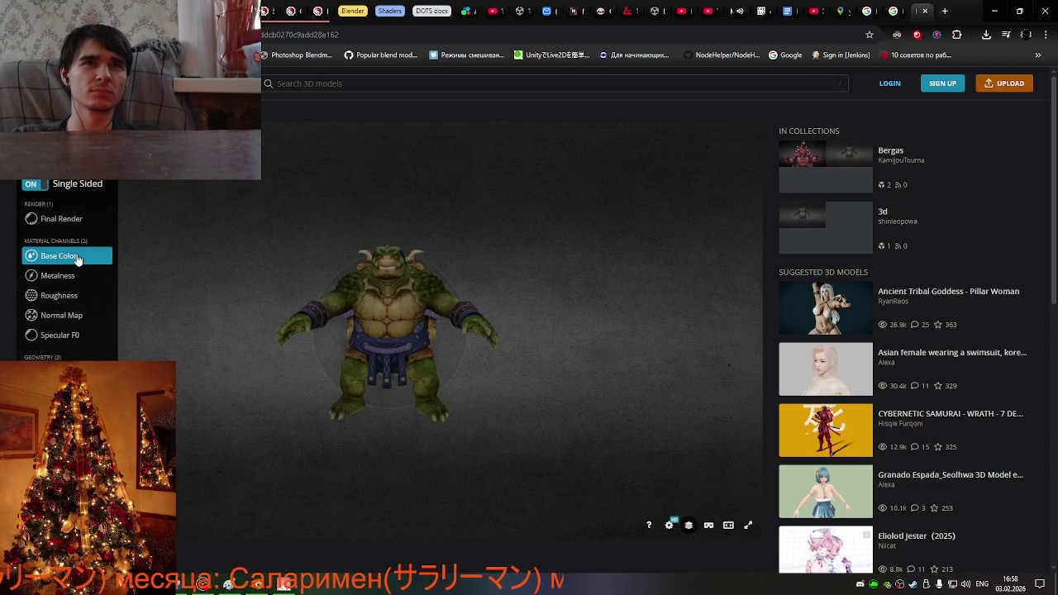
left_click(71, 277)
left_click(69, 297)
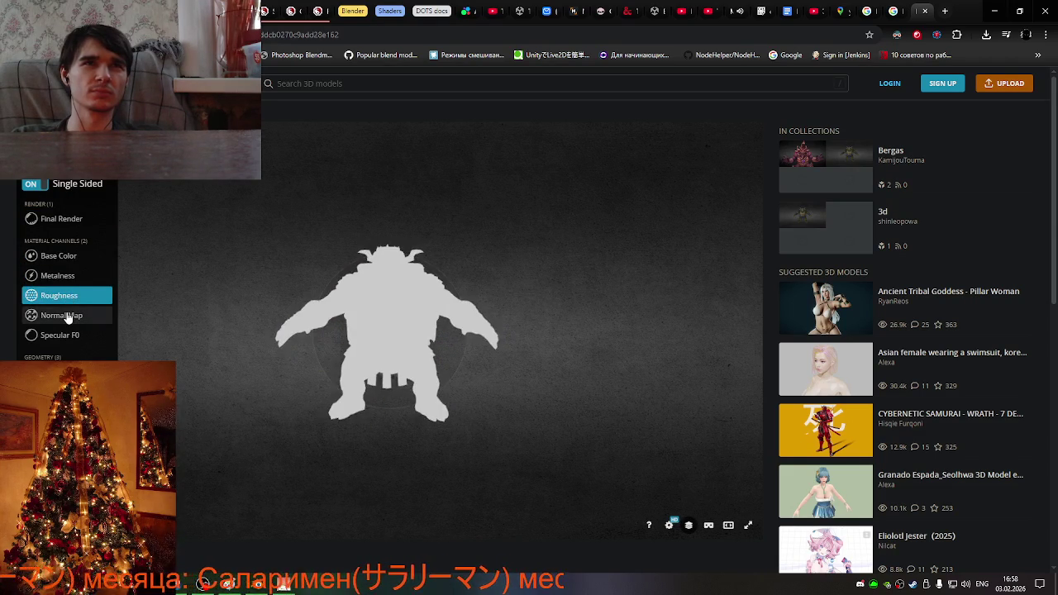
left_click(68, 317)
left_click(70, 339)
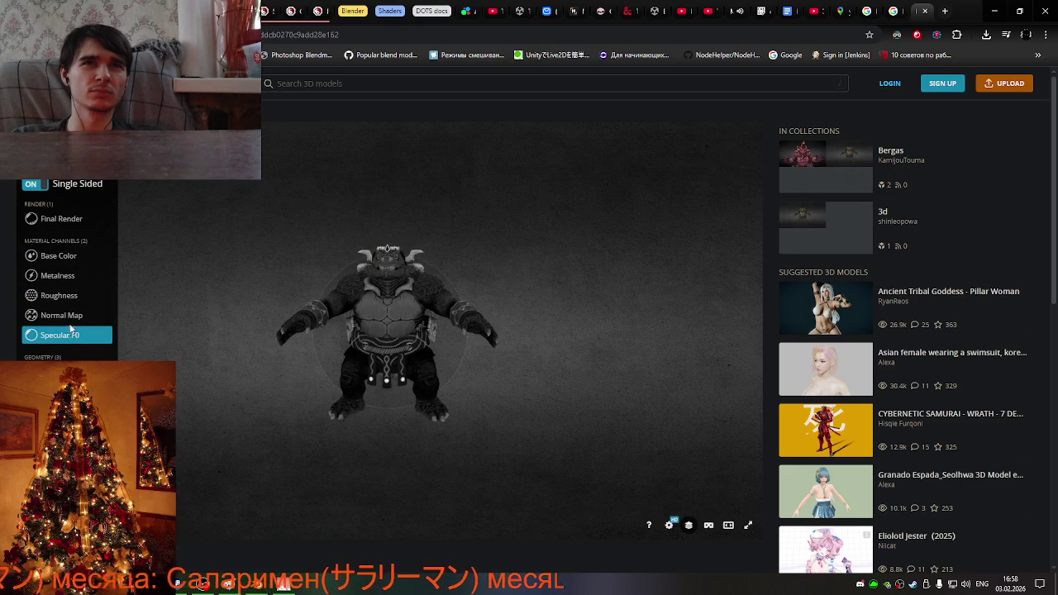
left_click(66, 256)
Orbit and zoom the base-colour wireframe Kuzenbo model into a side-profile view.
left_click_drag(177, 275, 487, 318)
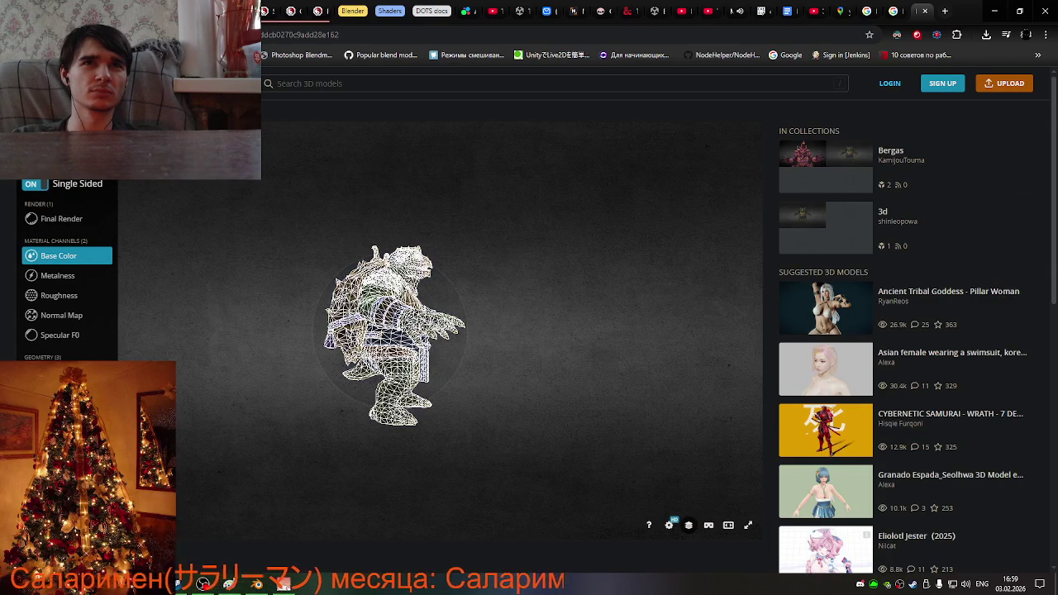
scroll(496, 302, "up", 3)
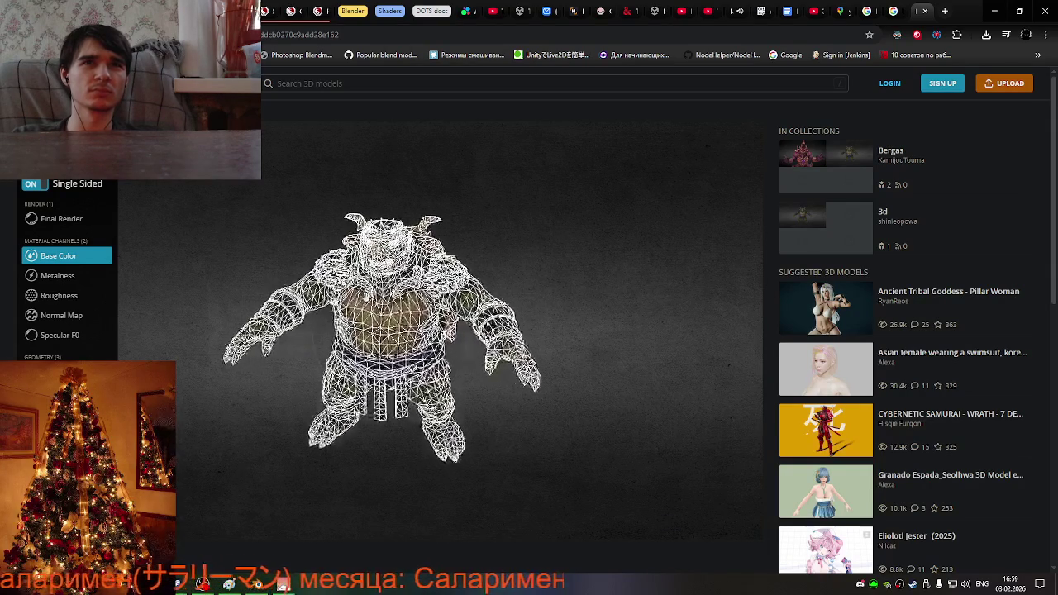
scroll(419, 275, "up", 6)
mouse_move(419, 274)
left_mouse_down()
mouse_move(485, 276)
mouse_move(282, 292)
mouse_move(184, 446)
mouse_move(432, 312)
mouse_move(511, 304)
mouse_move(546, 285)
mouse_move(524, 299)
mouse_move(513, 275)
left_mouse_up()
scroll(484, 276, "down", 5)
scroll(431, 312, "up", 3)
scroll(546, 285, "down", 3)
scroll(524, 299, "up", 2)
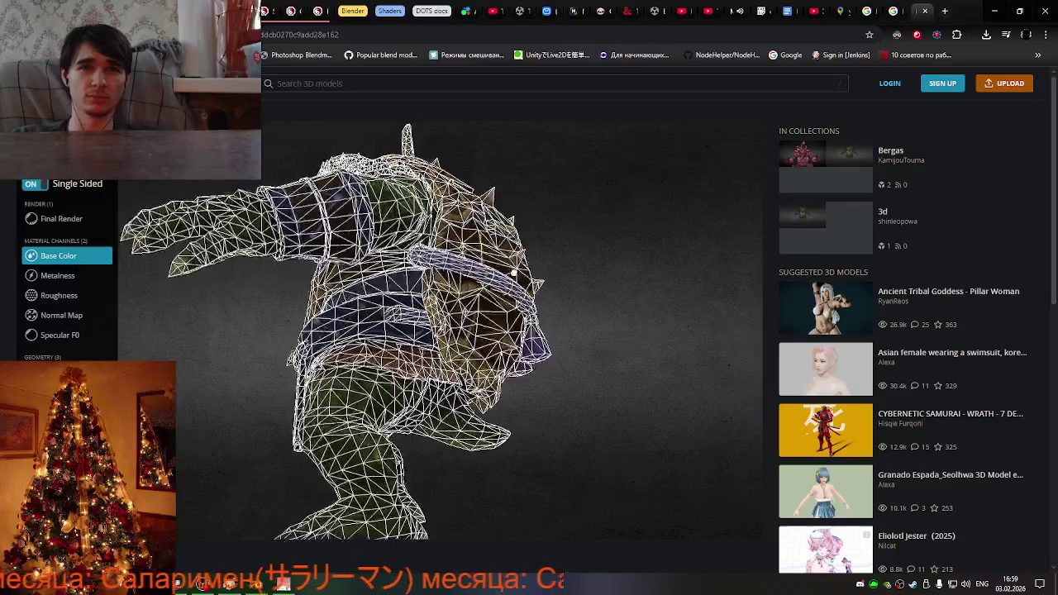
scroll(517, 273, "down", 3)
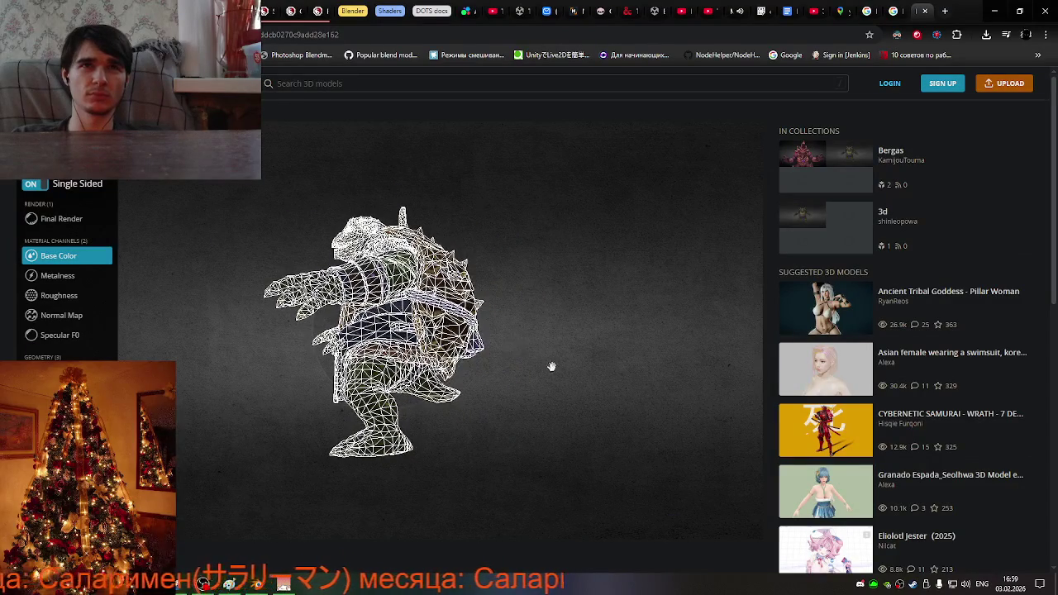
scroll(541, 373, "up", 3)
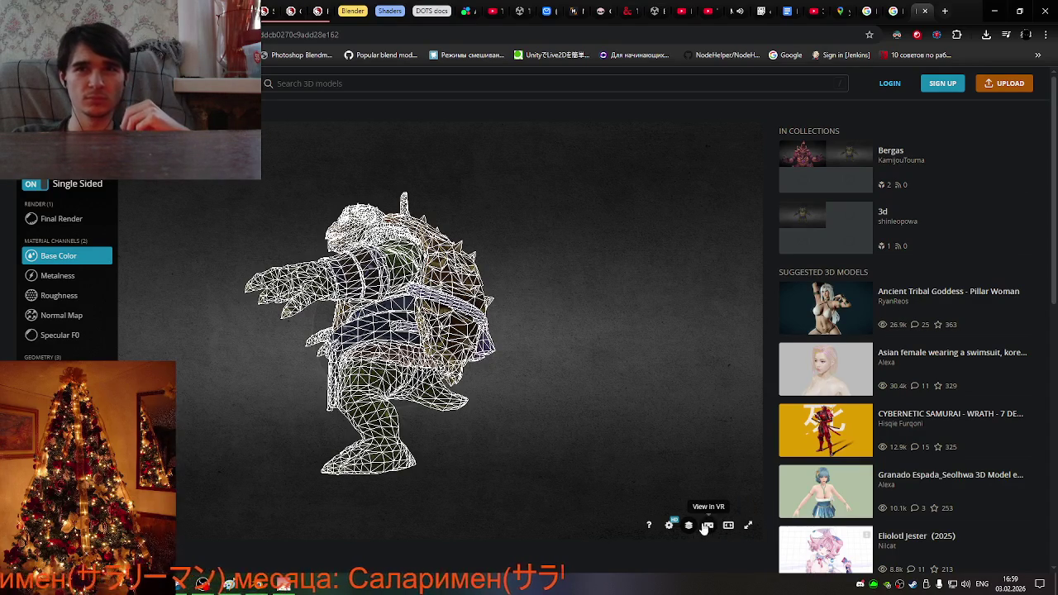
Switch the Sketchfab viewer to theatre mode and bring up the Start menu.
left_click(728, 527)
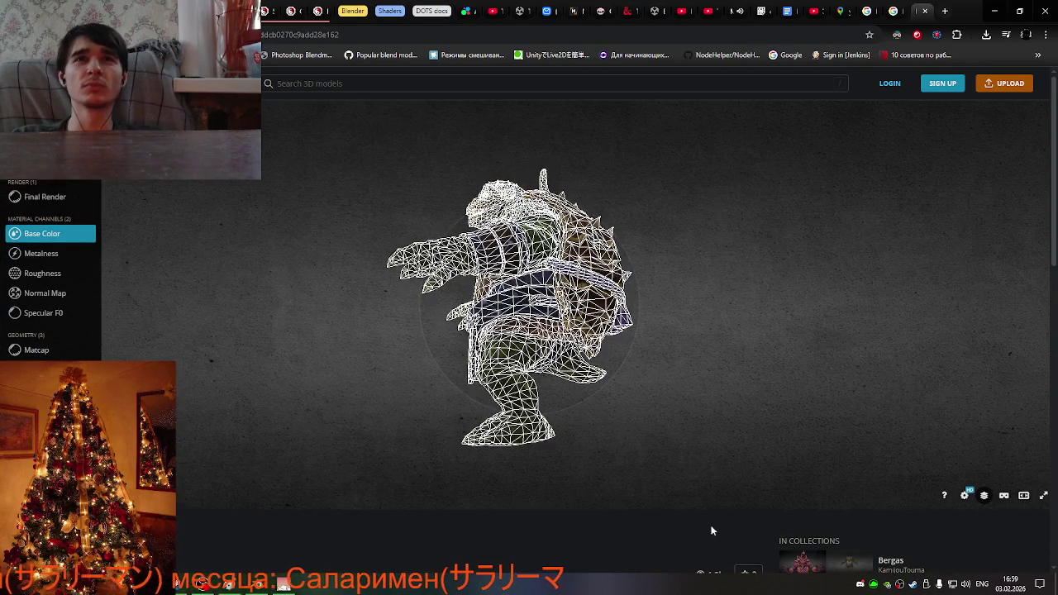
scroll(630, 380, "up", 3)
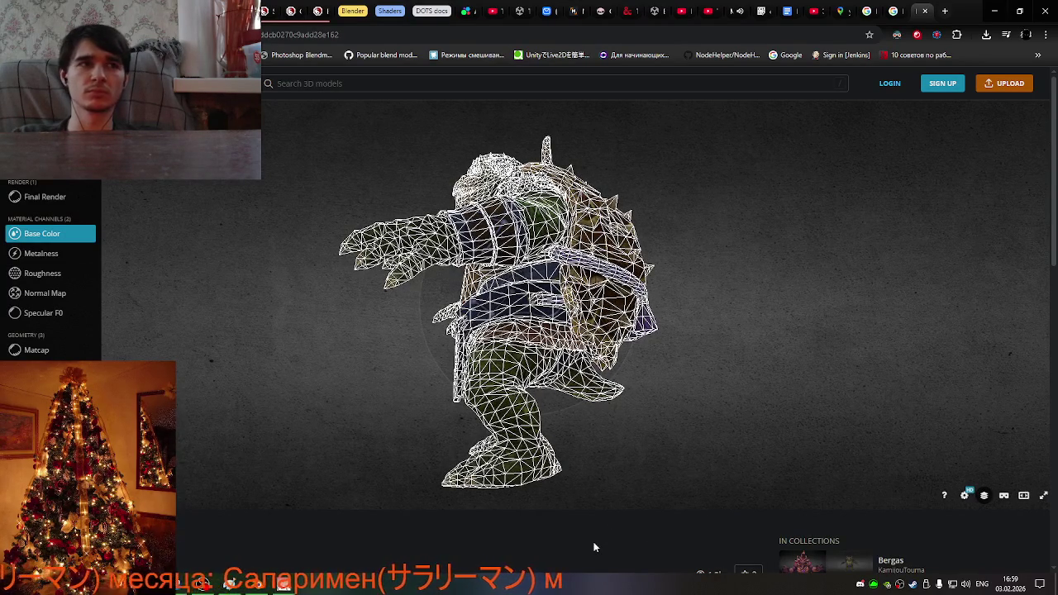
left_click(202, 583)
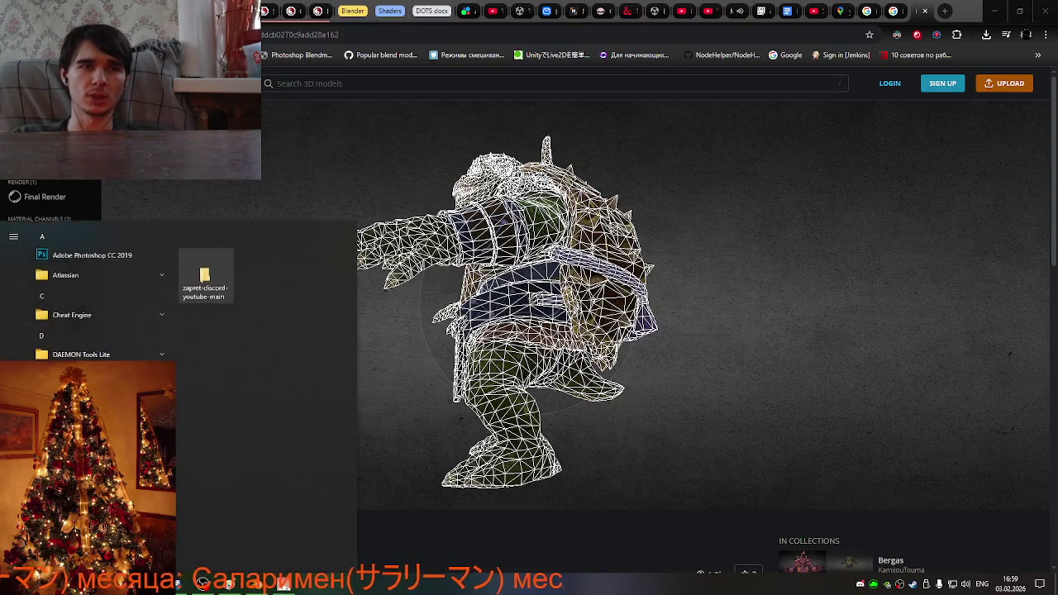
Paste the side-profile screenshot into a new Paint canvas, then turn the Sketchfab model front-facing.
type("paint")
key("Return")
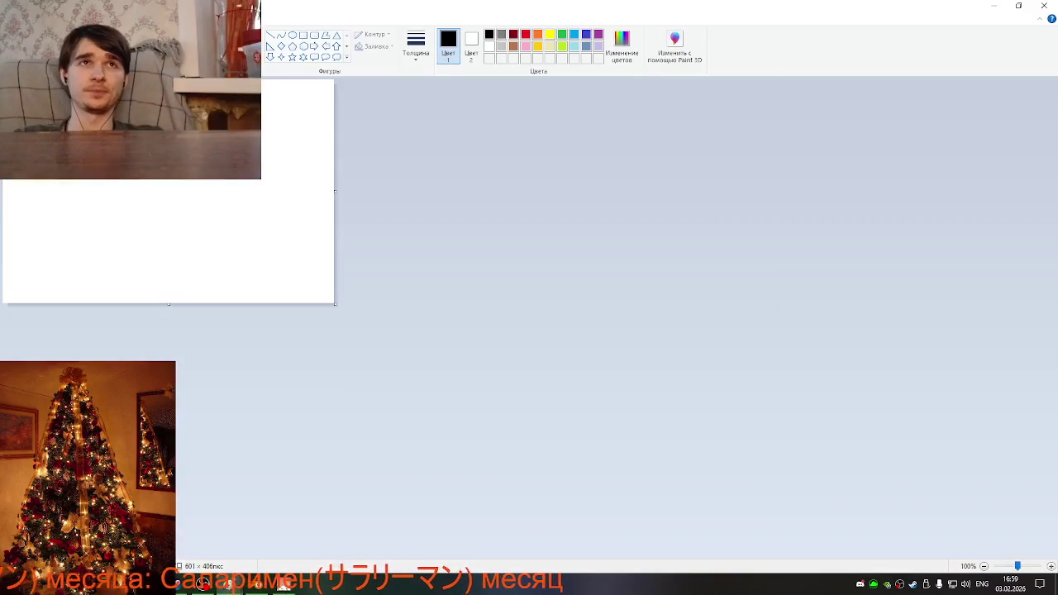
key("ctrl+v")
mouse_move(672, 385)
left_mouse_down()
mouse_move(360, 309)
mouse_move(338, 273)
mouse_move(986, 266)
left_mouse_up()
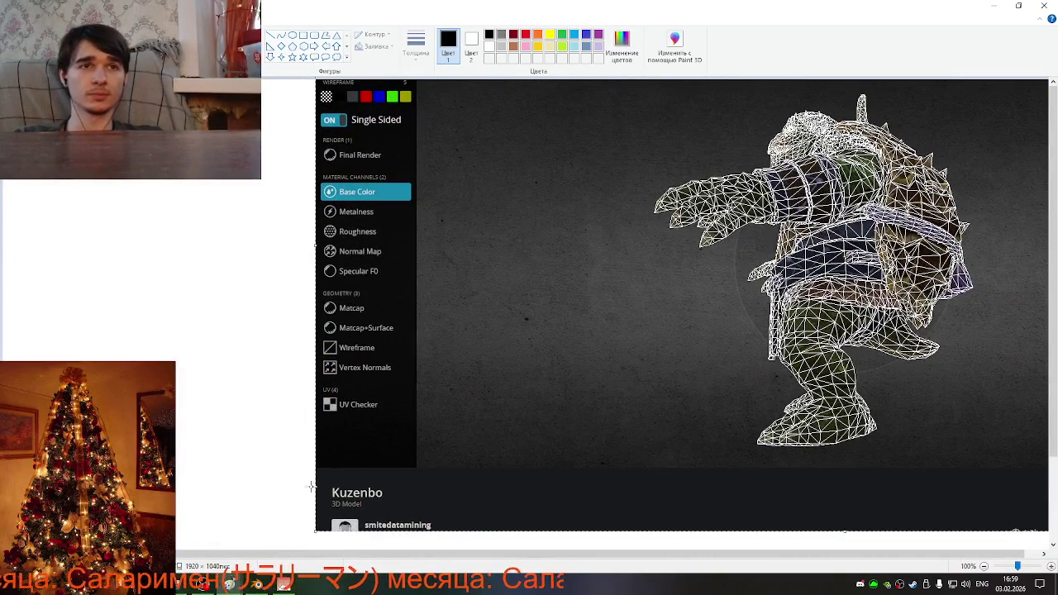
key("alt+Tab")
left_click_drag(442, 374, 530, 380)
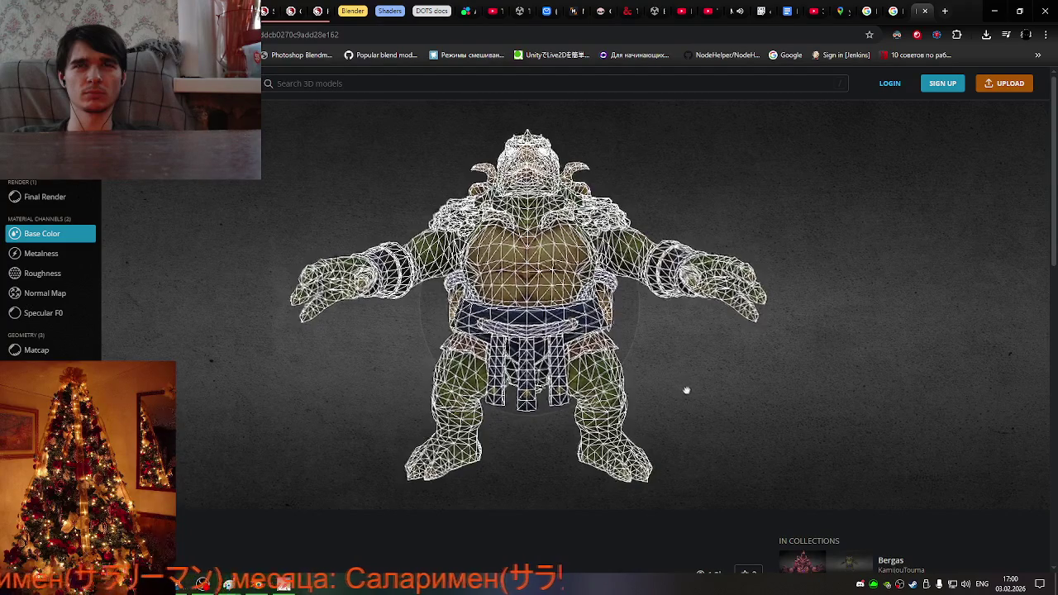
Orbit the wireframe Kuzenbo round to a level, centred view of its shell and belt.
mouse_move(958, 487)
left_mouse_down()
mouse_move(869, 394)
mouse_move(843, 382)
left_mouse_up()
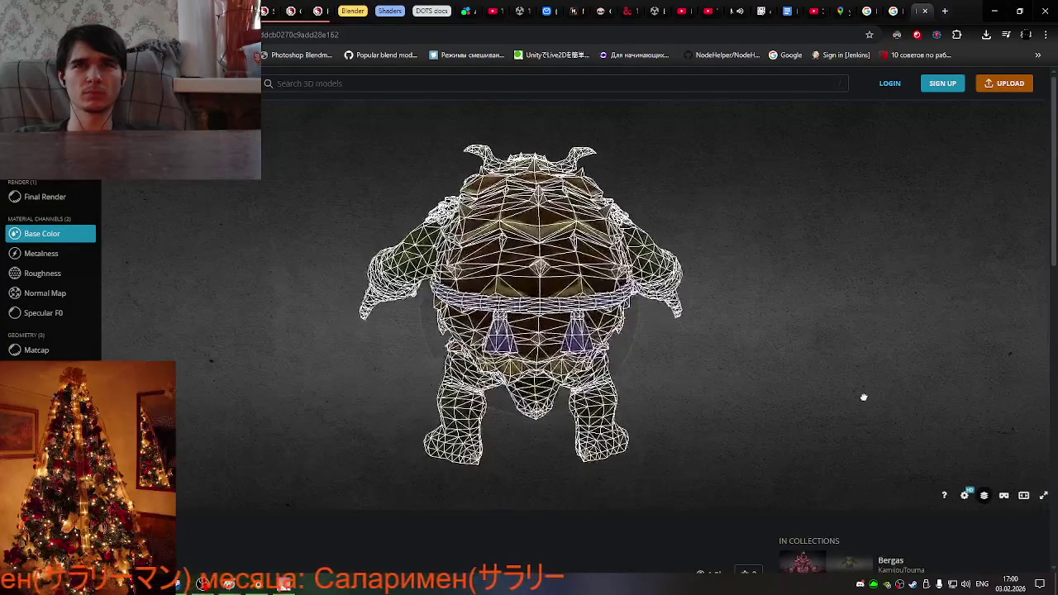
left_click_drag(543, 390, 724, 375)
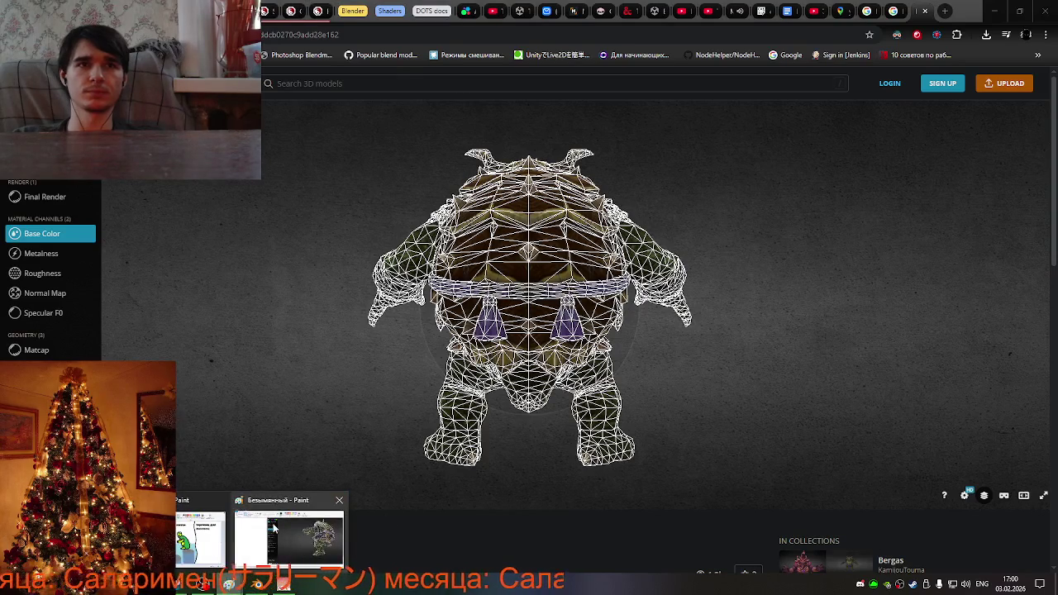
Paste the back-view screenshot into a new Paint canvas, positioned at the top-left.
mouse_move(257, 585)
left_click(289, 533)
key("alt+Tab")
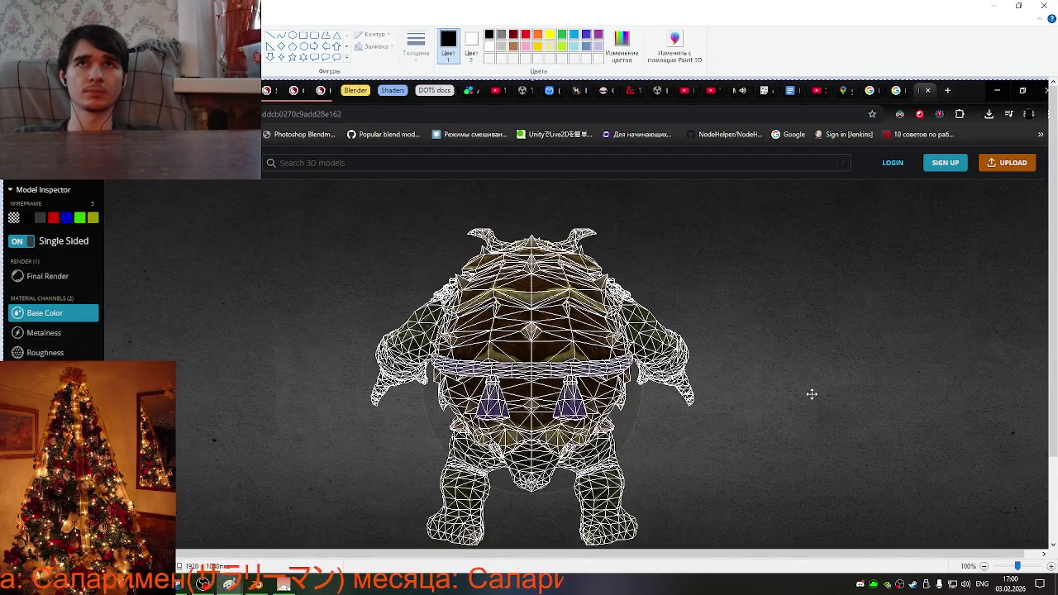
key("alt+Tab")
key("alt+Tab")
key("alt+Tab")
key("super")
type("paint")
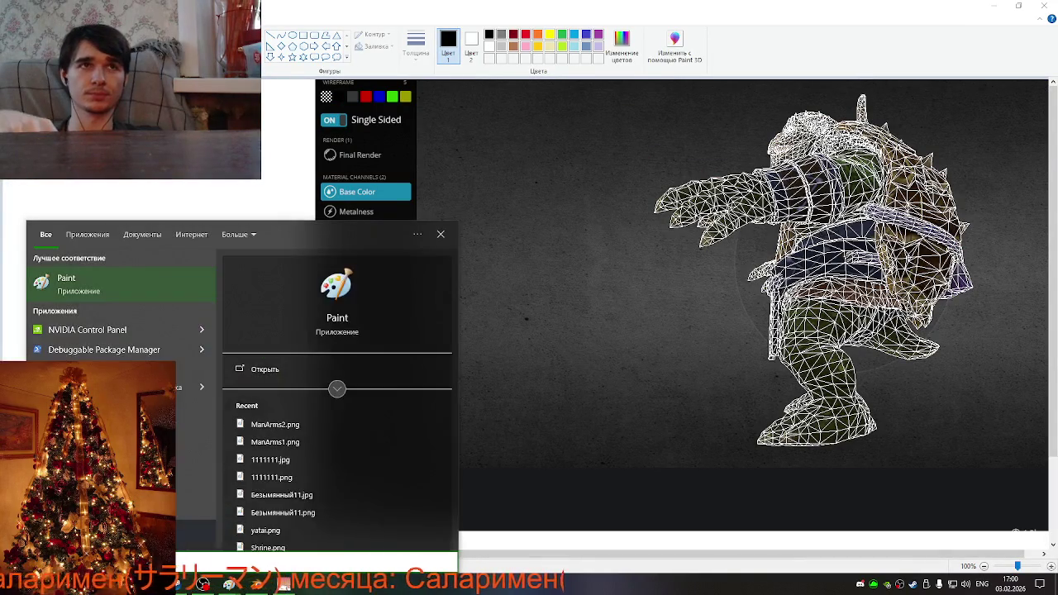
key("Return")
key("ctrl+v")
left_click_drag(894, 334, 482, 259)
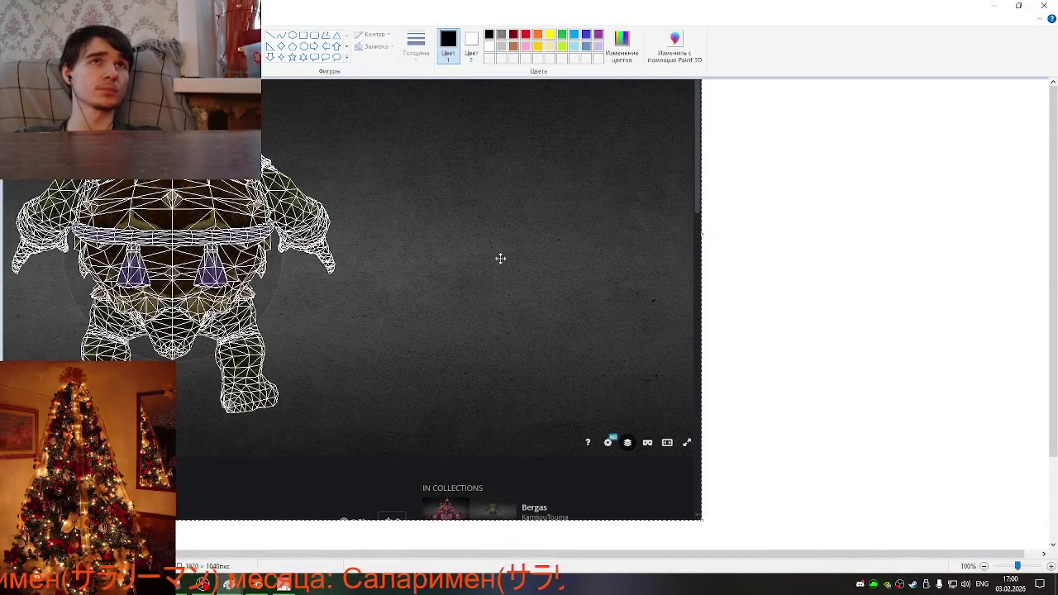
Crop the canvas to about 638 × 625 px around the back view.
scroll(593, 473, "down", 3)
left_click_drag(533, 546, 512, 318)
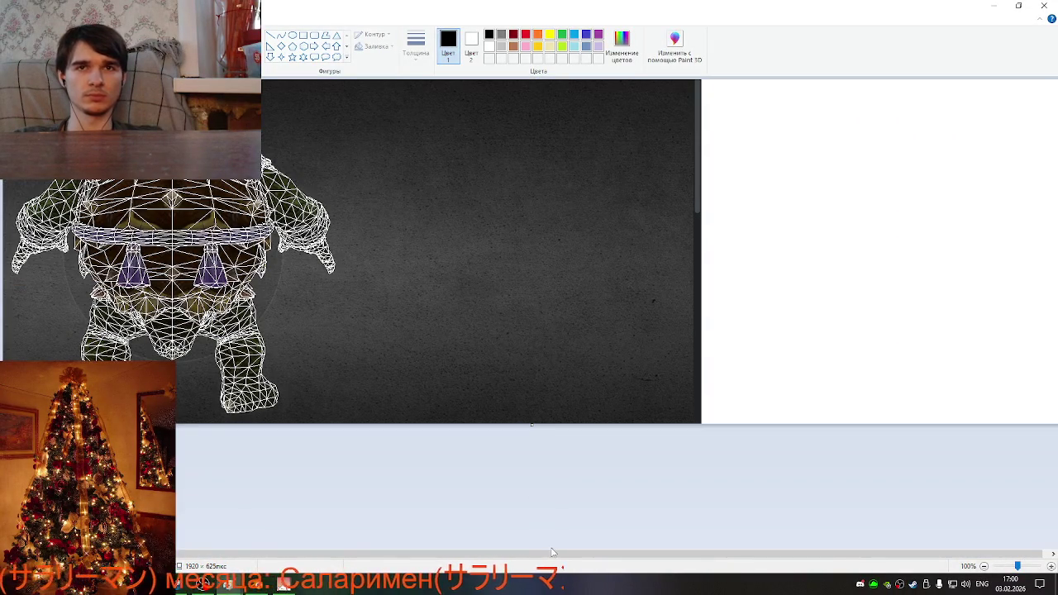
left_click_drag(552, 552, 559, 552)
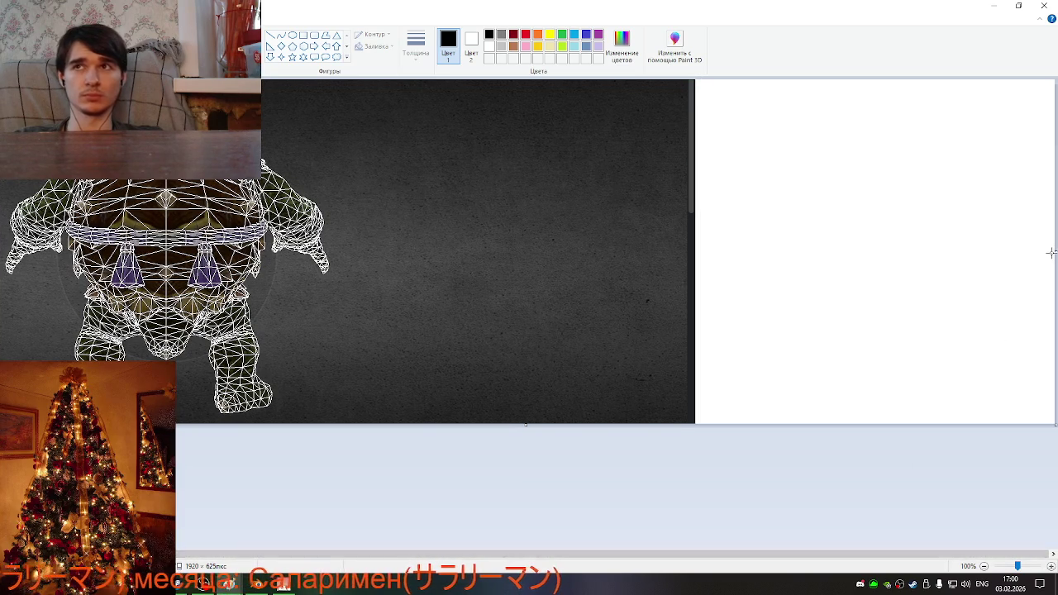
left_click_drag(1053, 252, 350, 304)
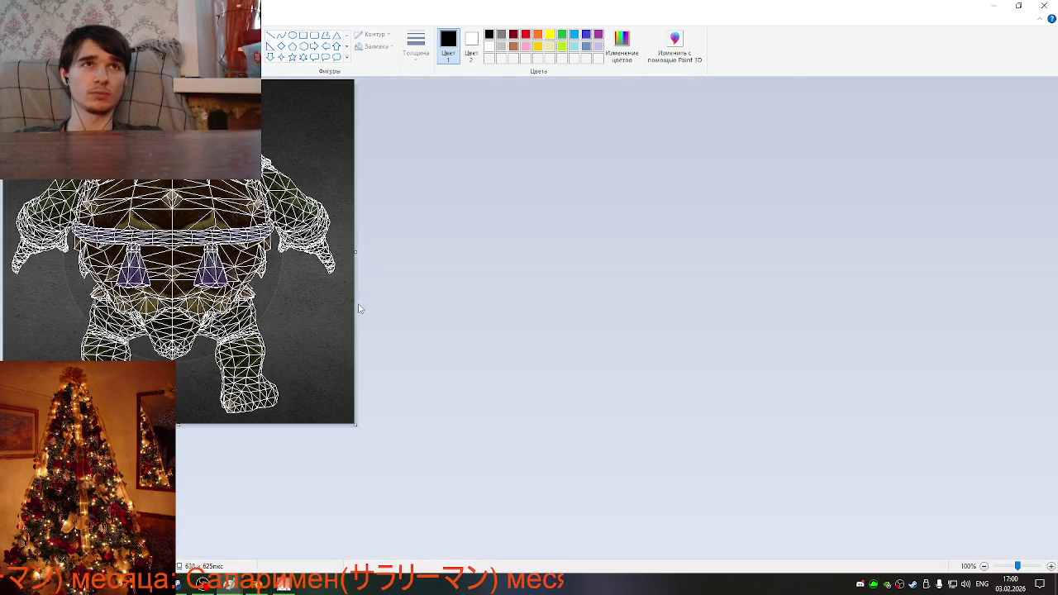
Save the back-view crop as SmiteBack.png and paste the next Sketchfab screenshot.
key("ctrl+s")
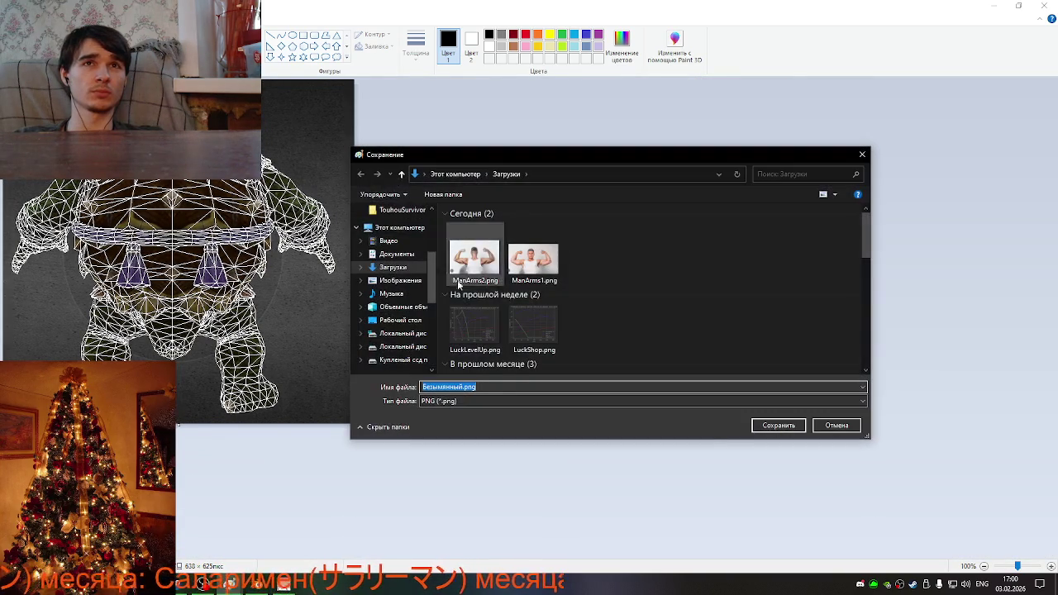
type("Smo")
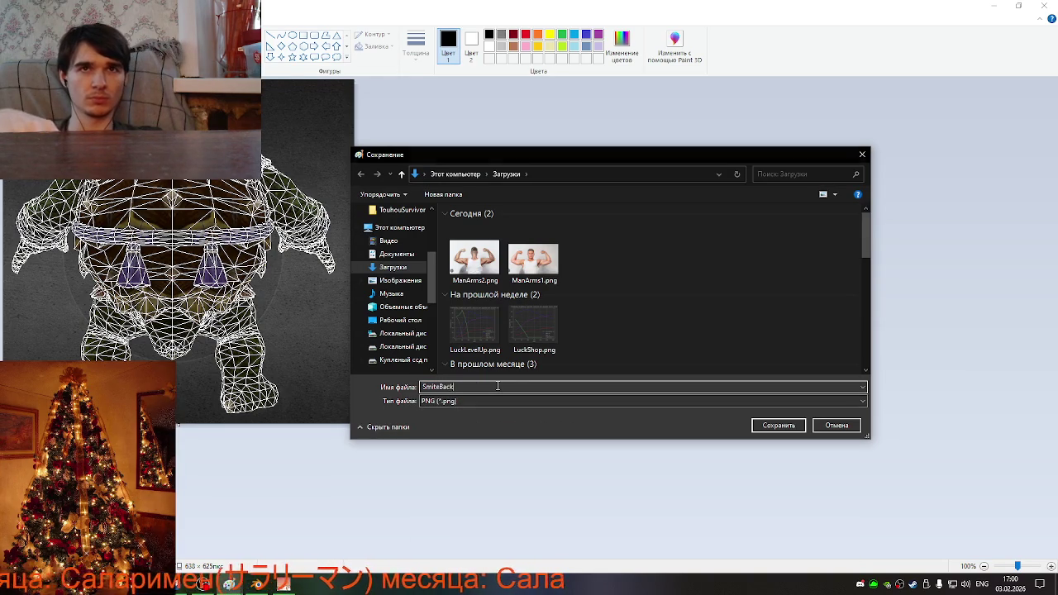
key("Return")
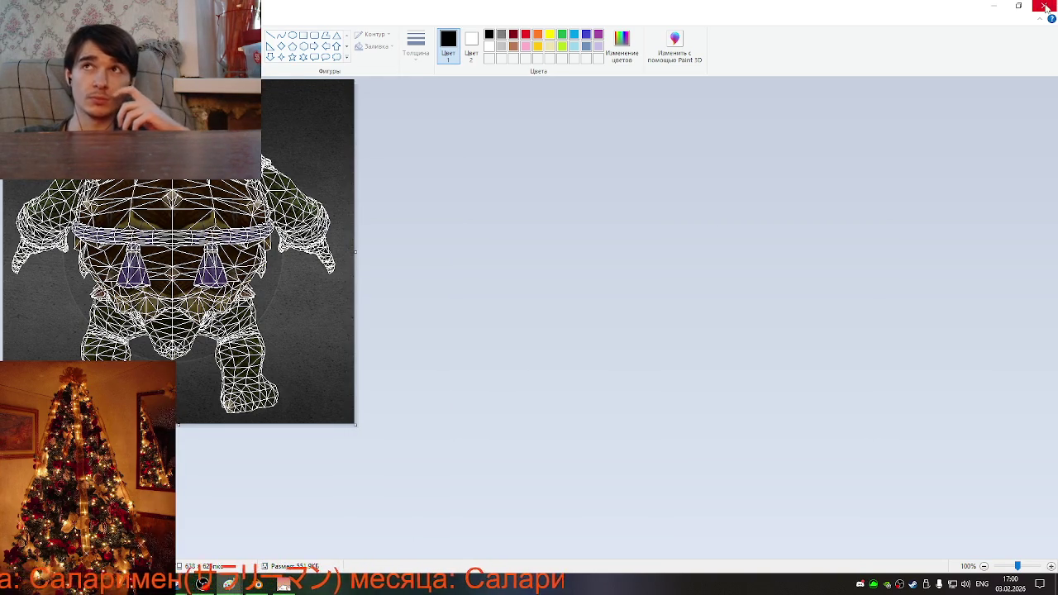
key("ctrl+v")
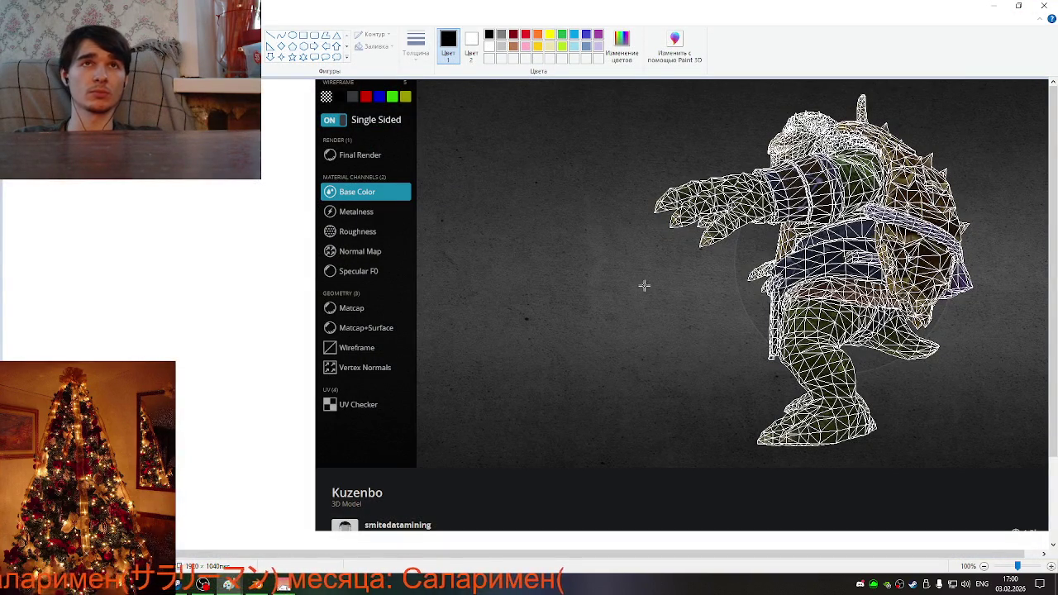
Crop the side-profile wireframe to 627 × 670 px by selecting it, shrinking the canvas and pasting.
left_click_drag(639, 457, 988, 85)
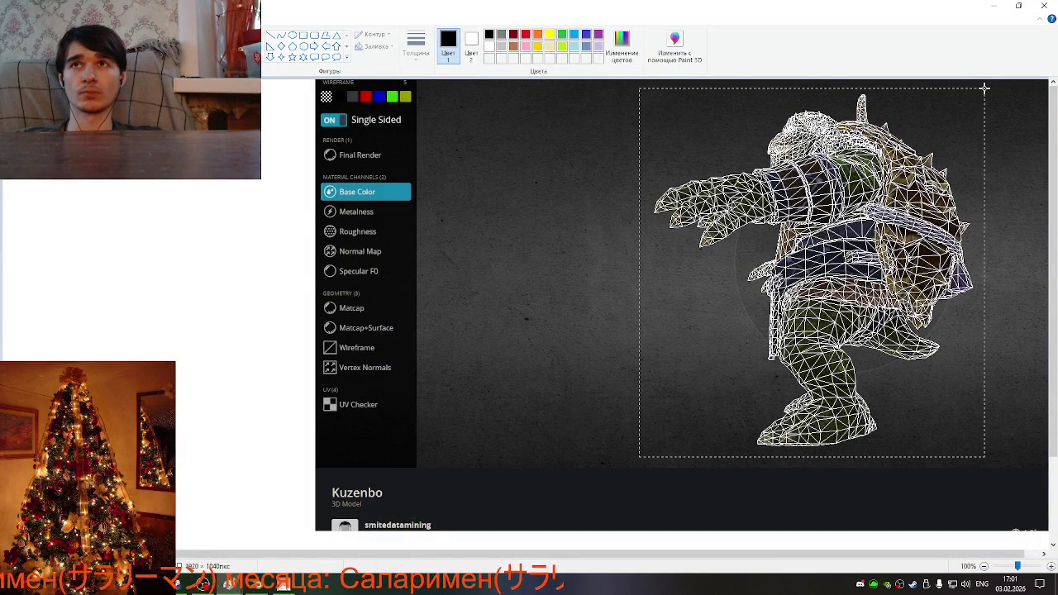
scroll(571, 371, "down", 3)
left_click(646, 499)
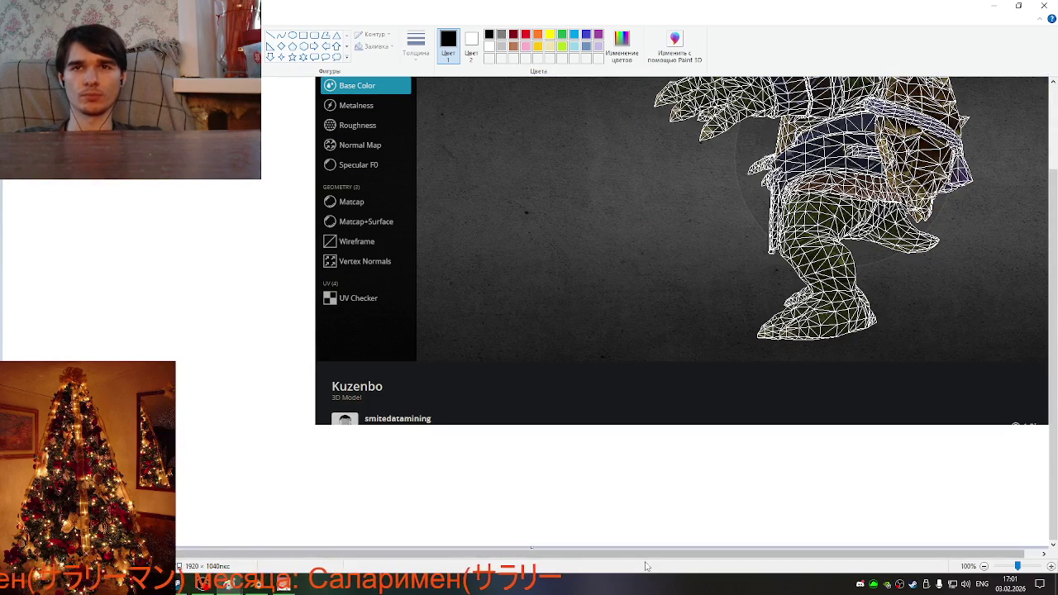
left_click(1043, 548)
left_click_drag(1043, 546, 33, 107)
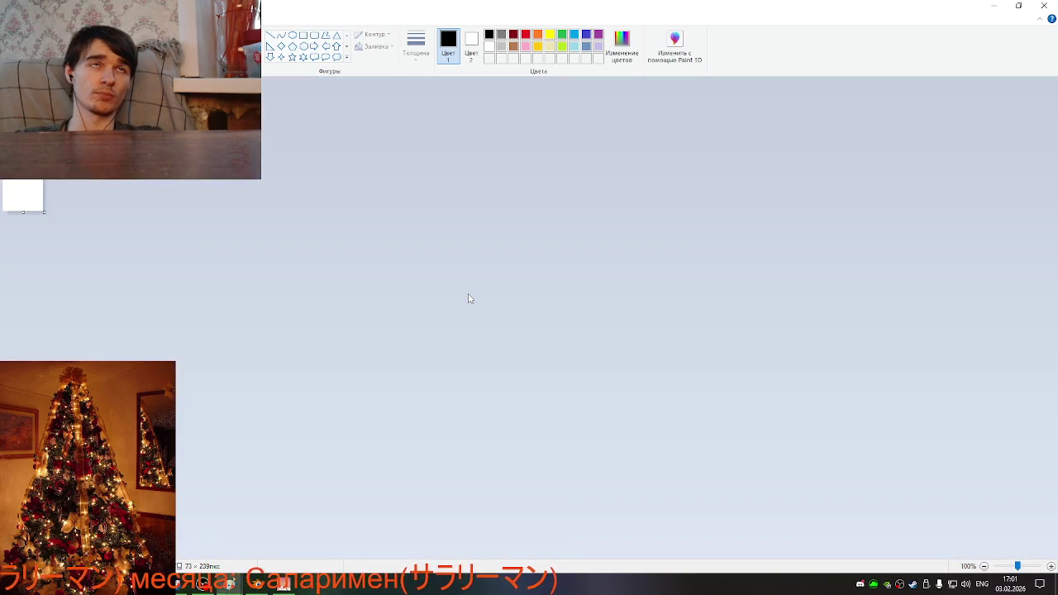
key("ctrl+v")
Save the side-profile crop as SmiteProfile.png.
key("ctrl+s")
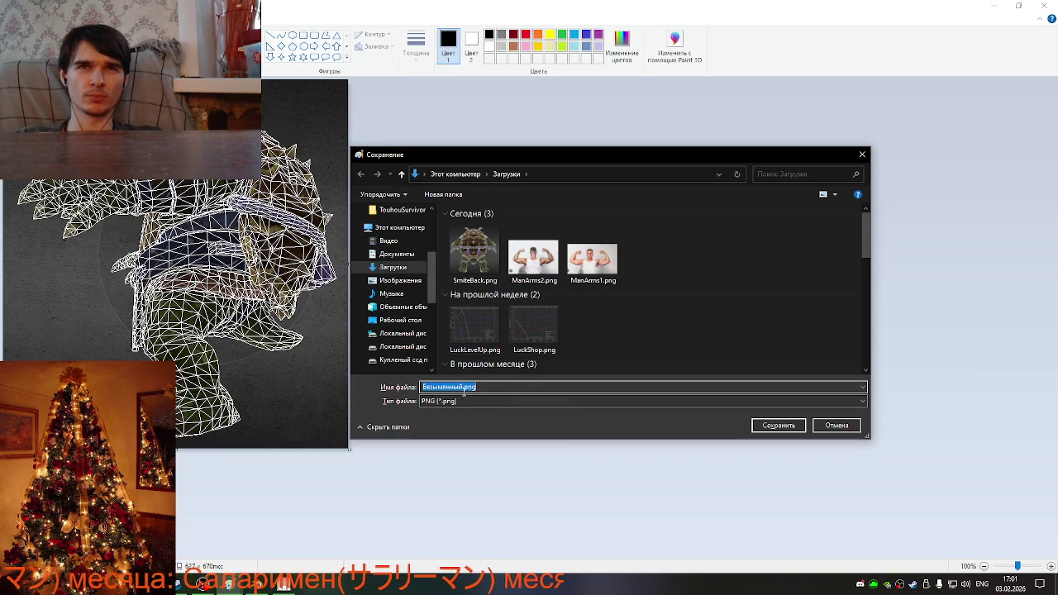
left_click_drag(464, 388, 443, 387)
type("Smite")
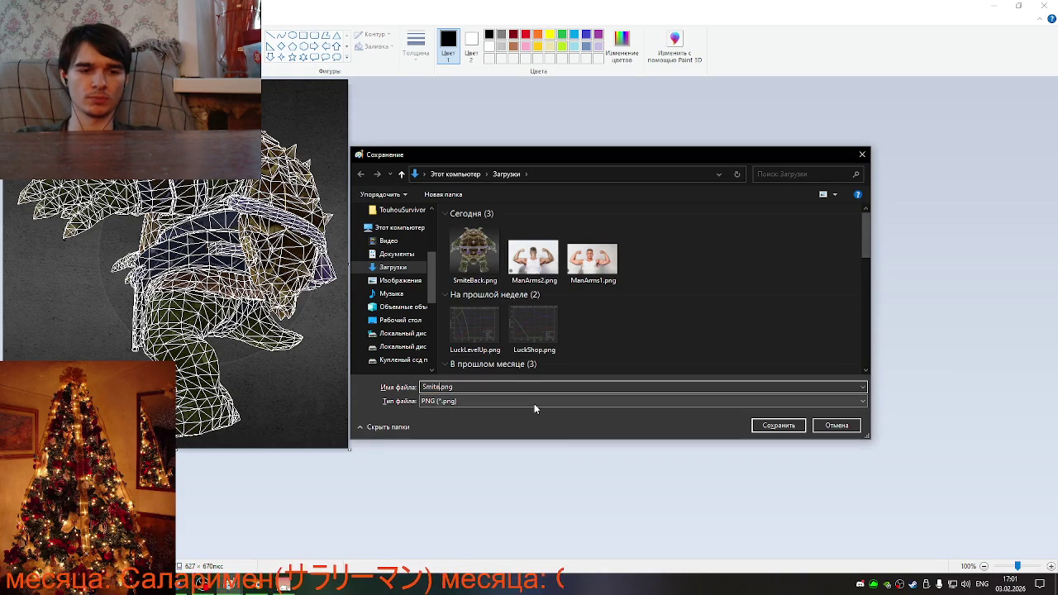
type("Profile")
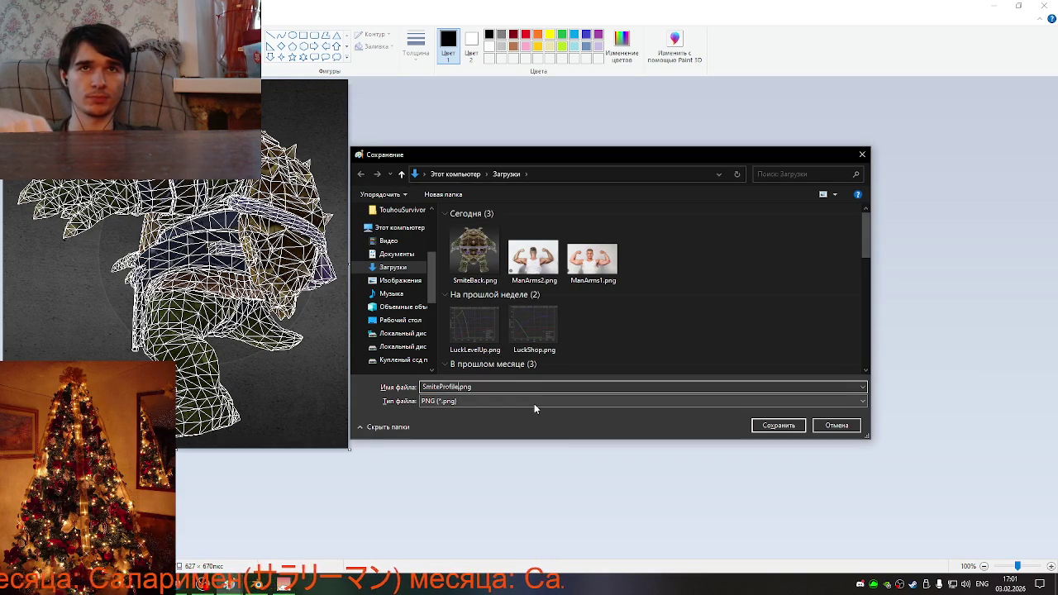
key("Return")
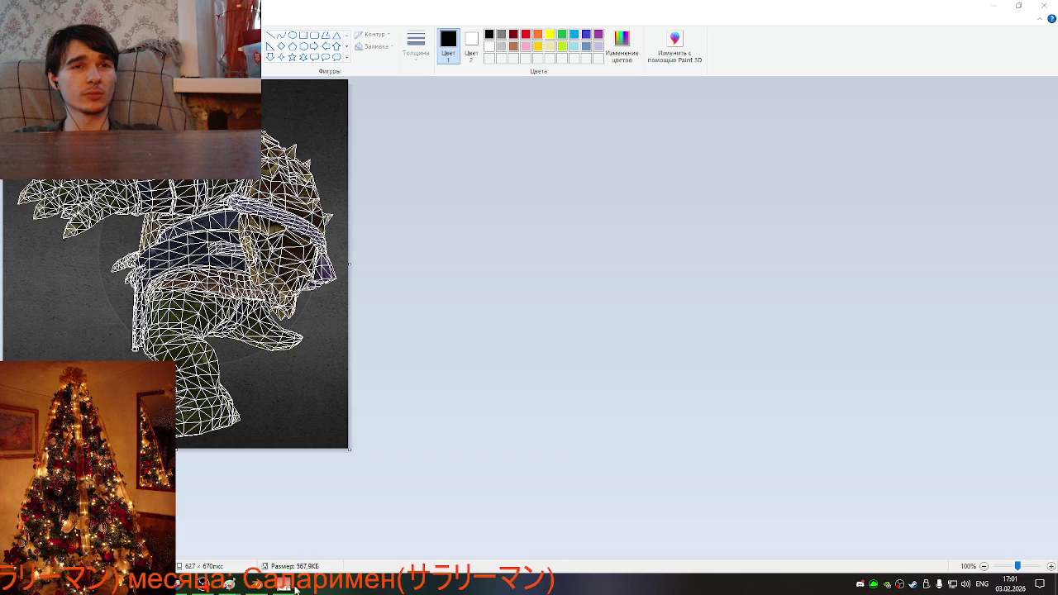
mouse_move(284, 585)
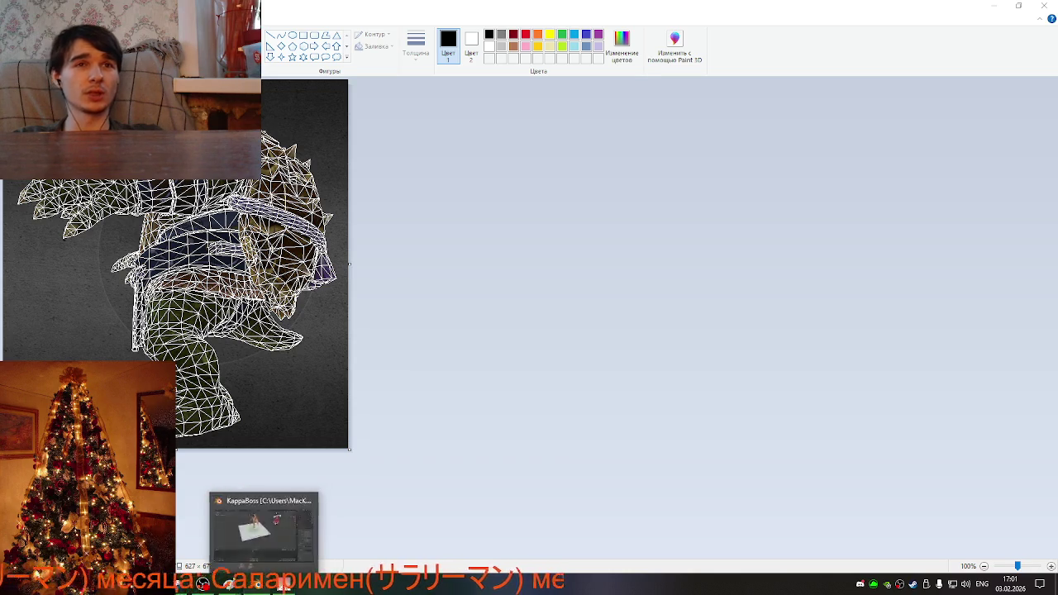
left_click(256, 583)
left_click(254, 585)
mouse_move(228, 583)
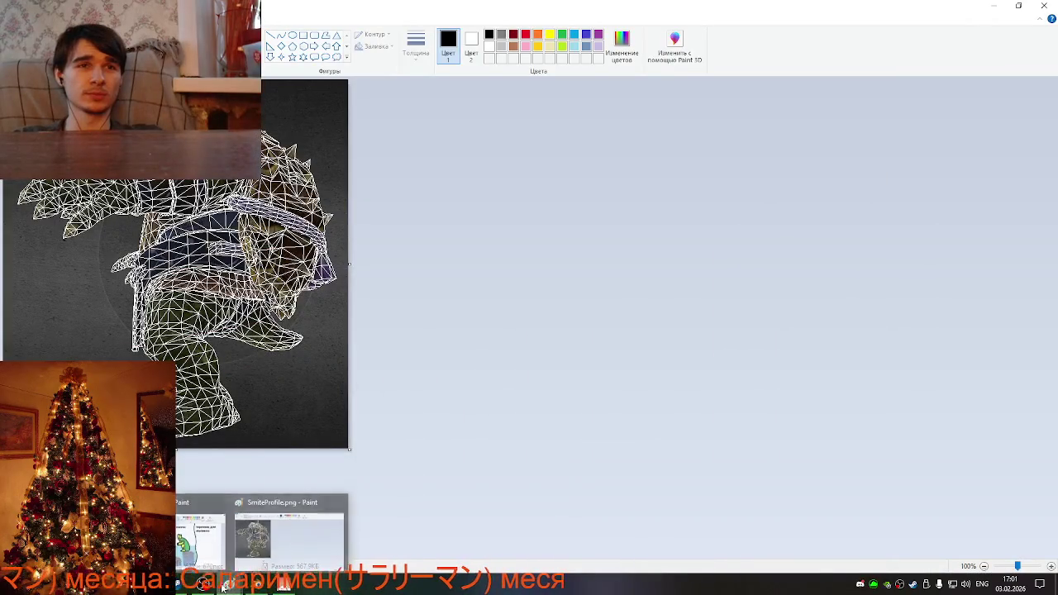
Orbit the Kuzenbo wireframe in Sketchfab to a straight-on front view.
left_click(196, 525)
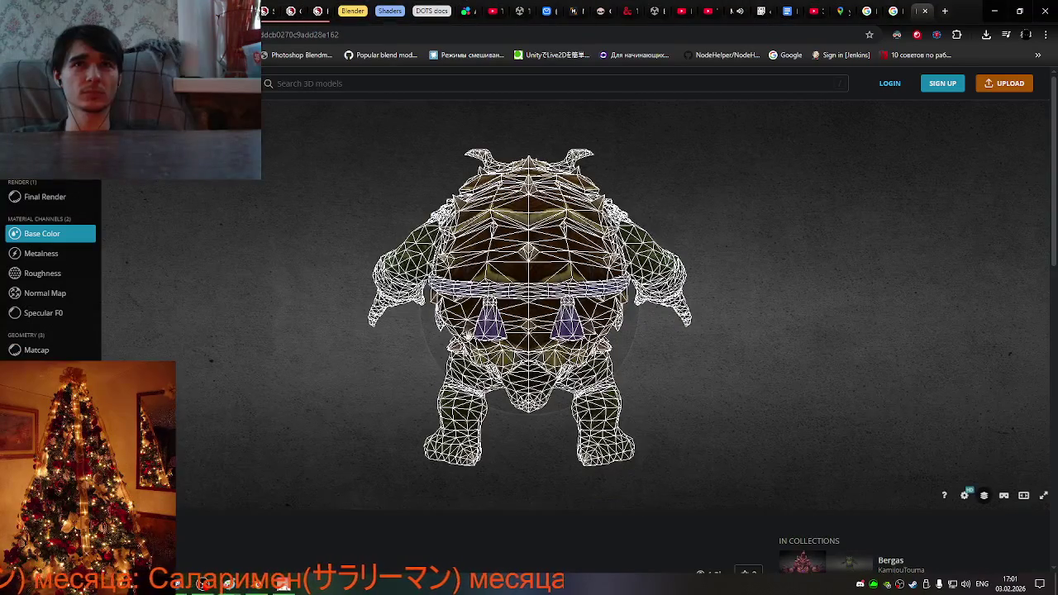
mouse_move(389, 349)
left_mouse_down()
mouse_move(415, 351)
mouse_move(583, 180)
left_mouse_up()
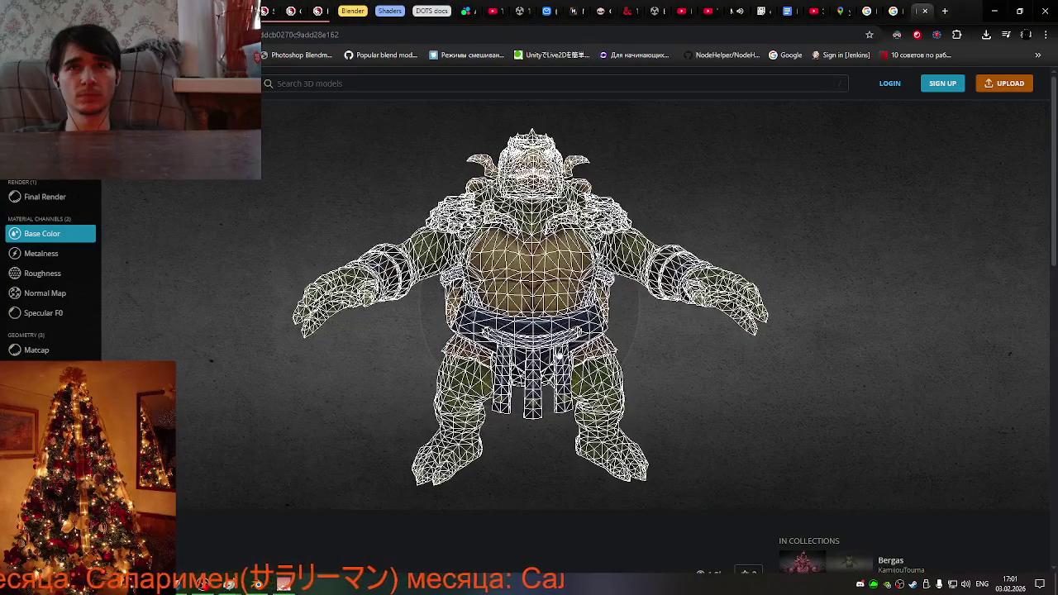
left_click_drag(583, 182, 581, 183)
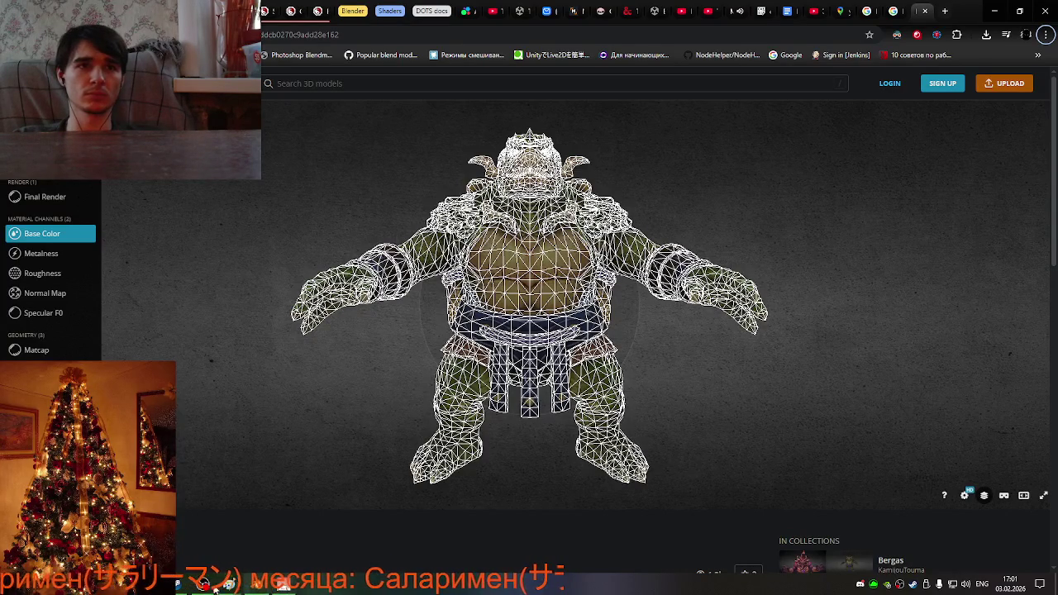
Close the SmiteProfile.png window and paste the front-view screenshot into a new 1920 × 1040 Paint canvas.
key("super")
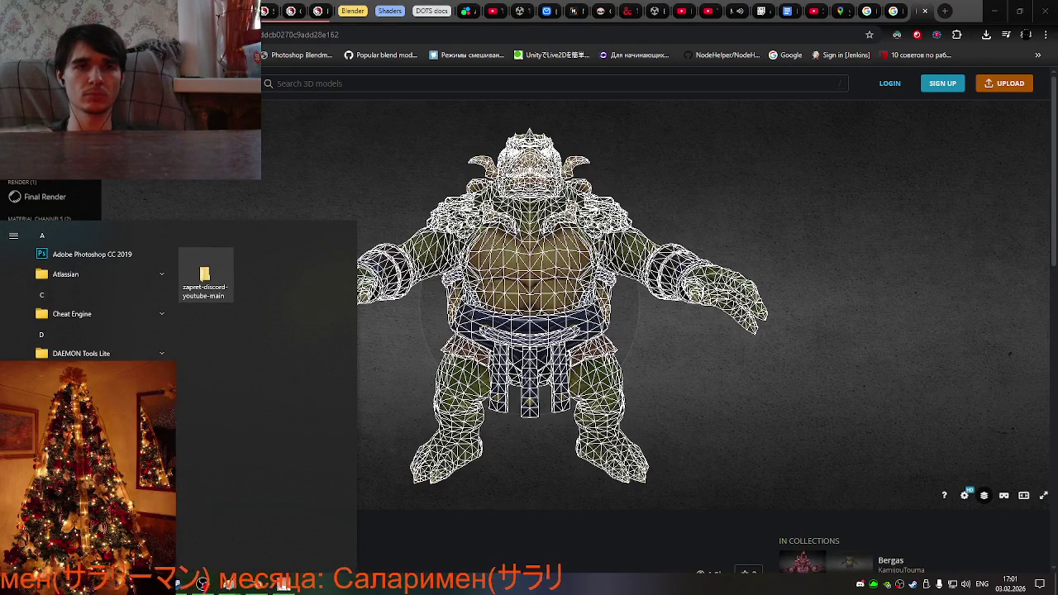
mouse_move(283, 584)
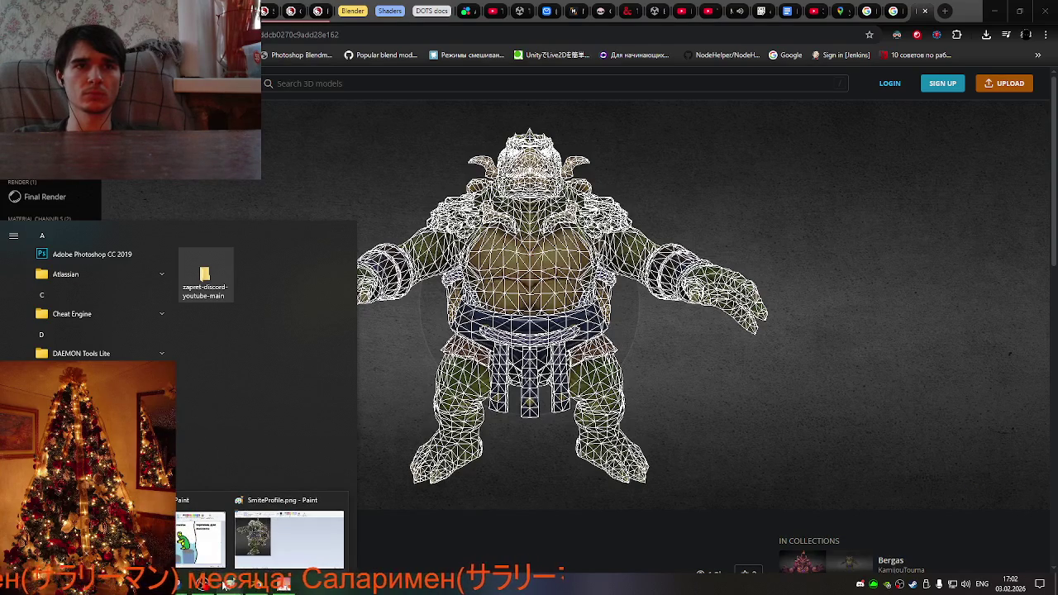
left_click(340, 500)
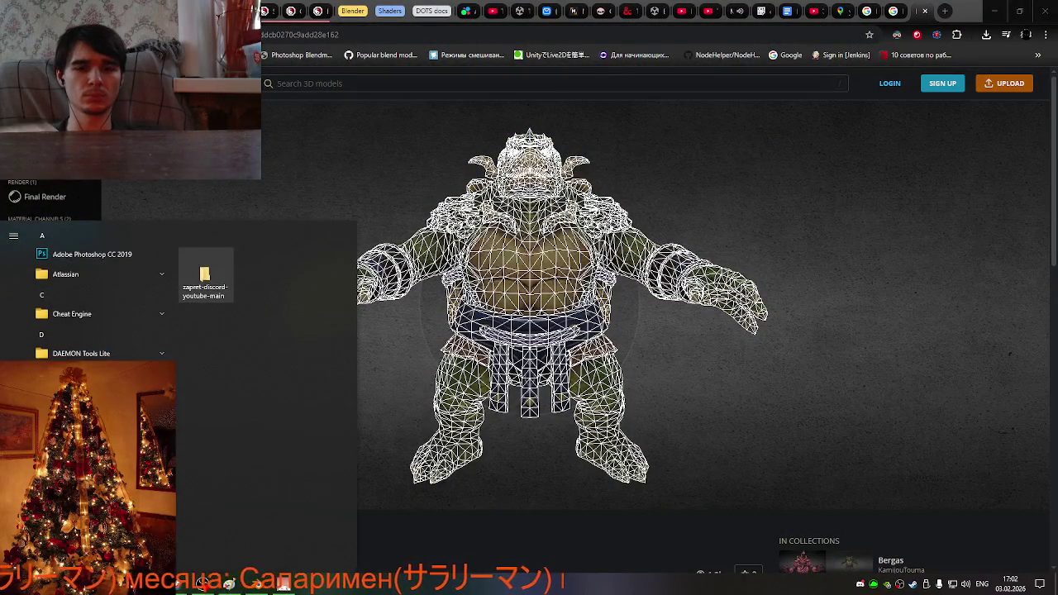
type("pa")
key("Return")
key("ctrl+v")
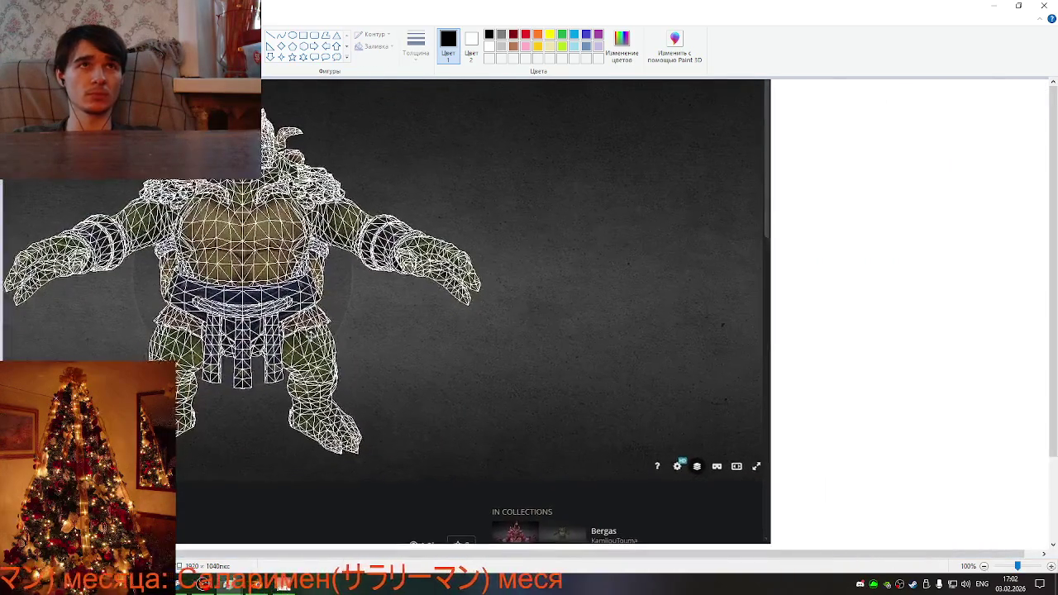
Crop the front-view wireframe to about 835 × 696 px.
left_click_drag(496, 289, 519, 289)
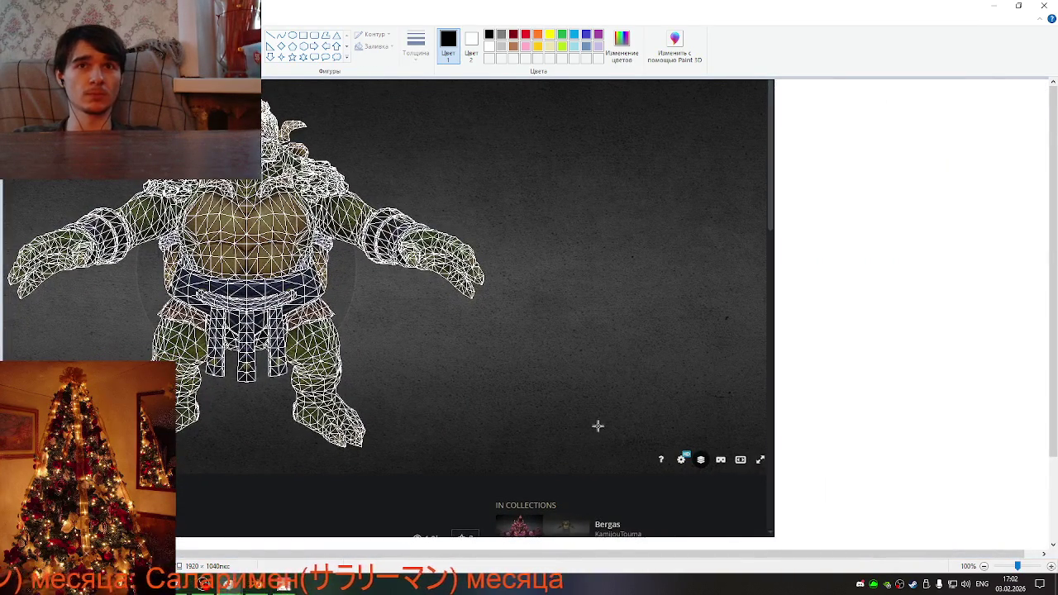
mouse_move(489, 462)
left_mouse_down()
mouse_move(315, 268)
mouse_move(176, 80)
left_mouse_up()
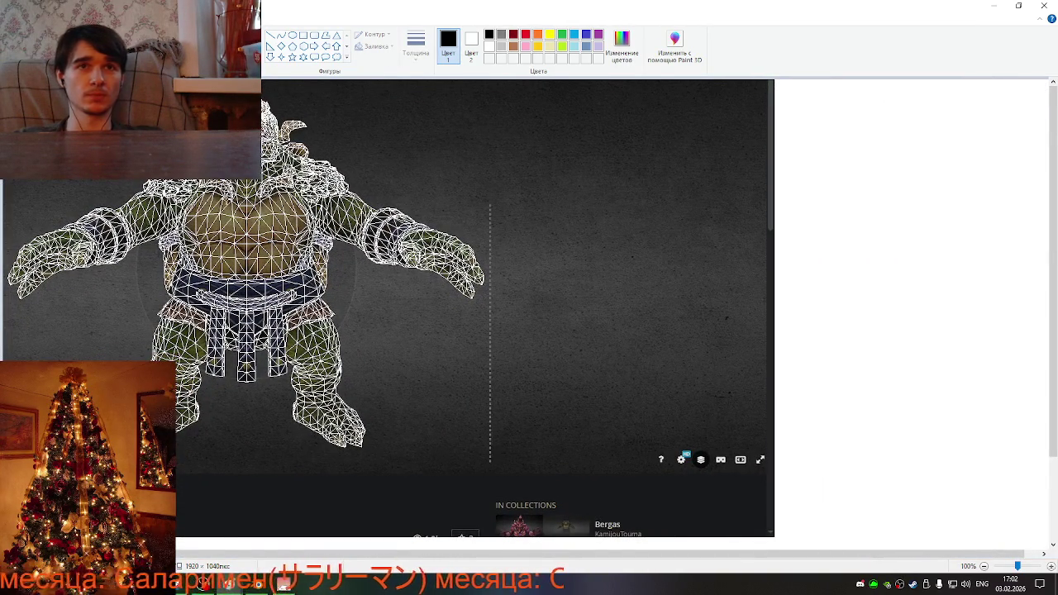
left_click(810, 242)
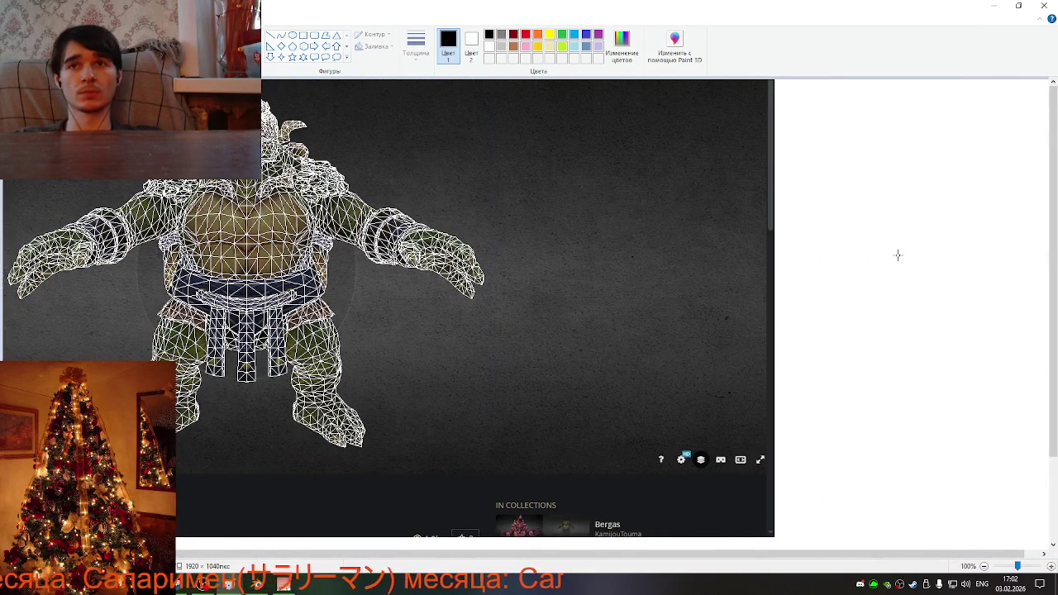
left_click_drag(925, 553, 939, 581)
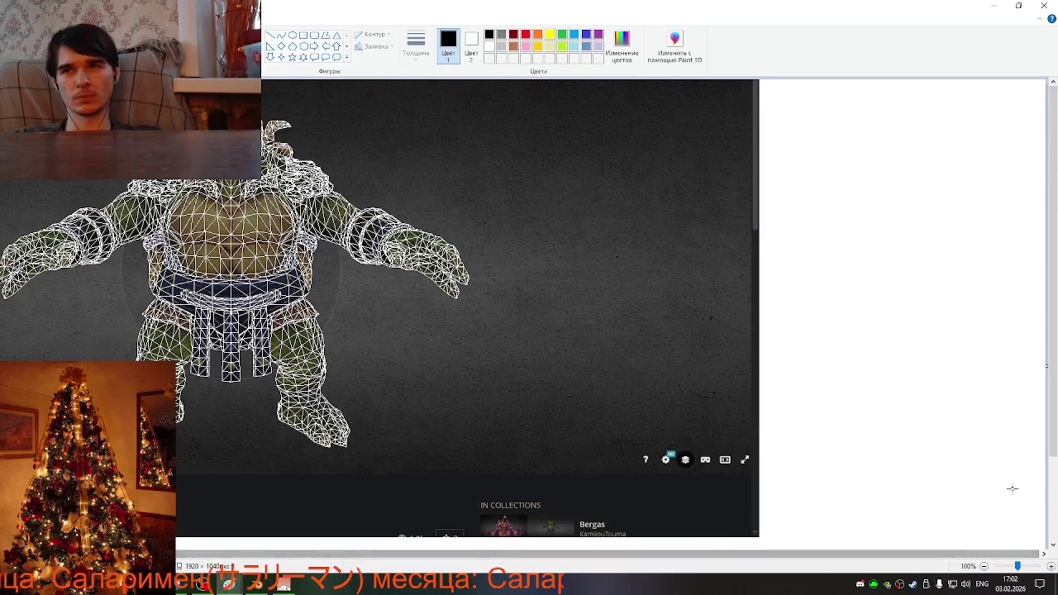
scroll(1013, 491, "down", 3)
key("ctrl+z")
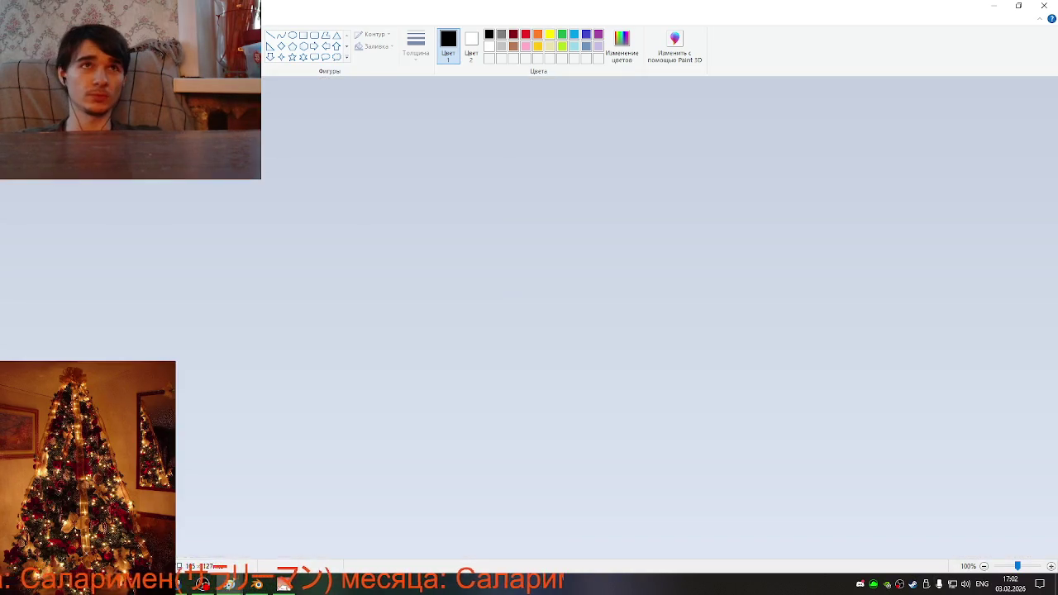
Save the front-view crop as SmiteAnfas.png in Downloads and close Paint.
key("alt+f")
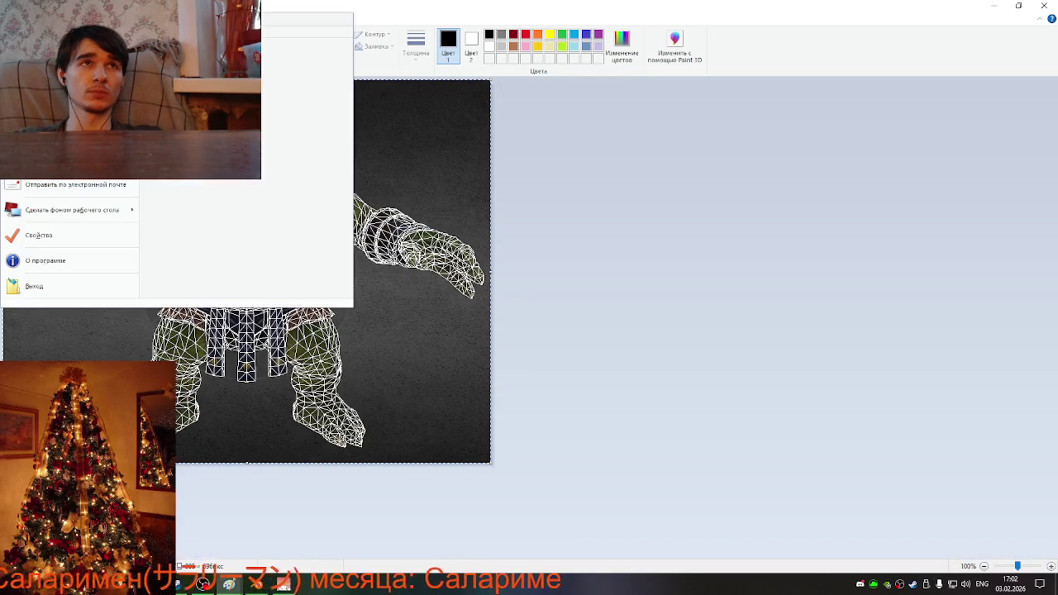
key("ctrl+s")
left_click(473, 273)
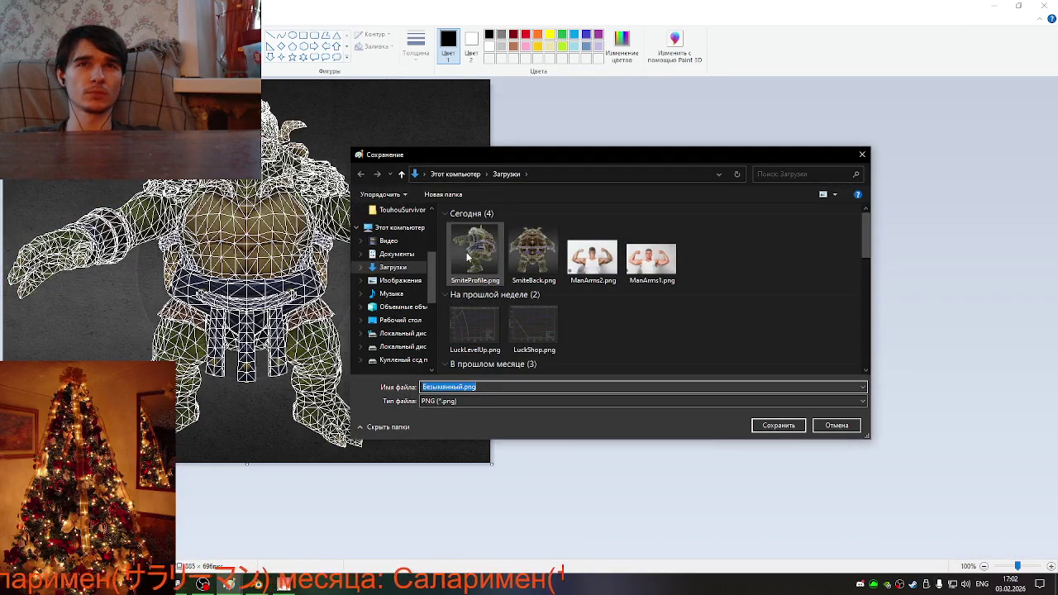
left_click(459, 386)
type("A")
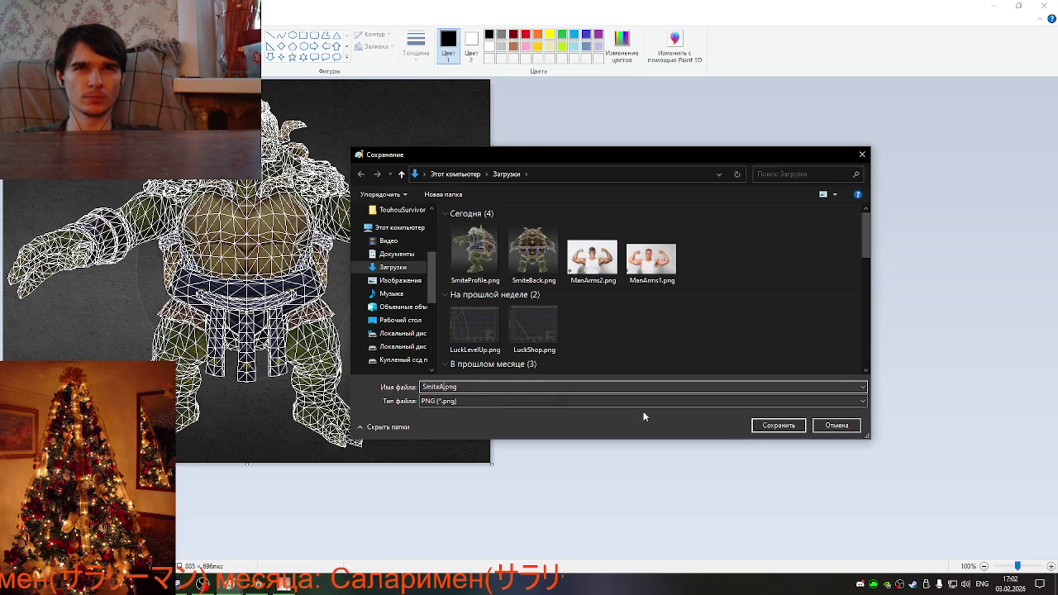
type("s")
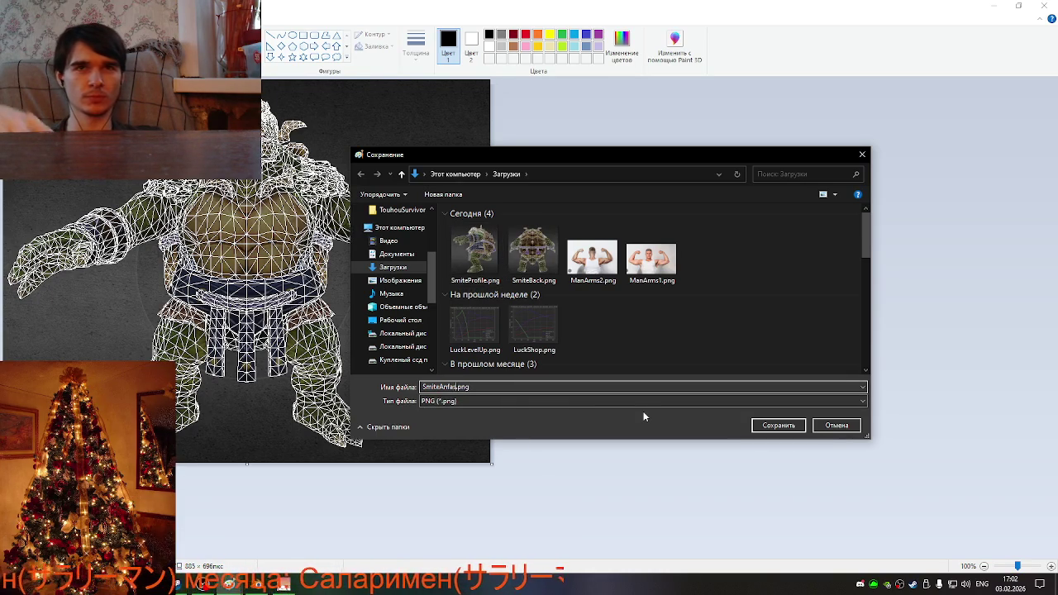
left_click(776, 425)
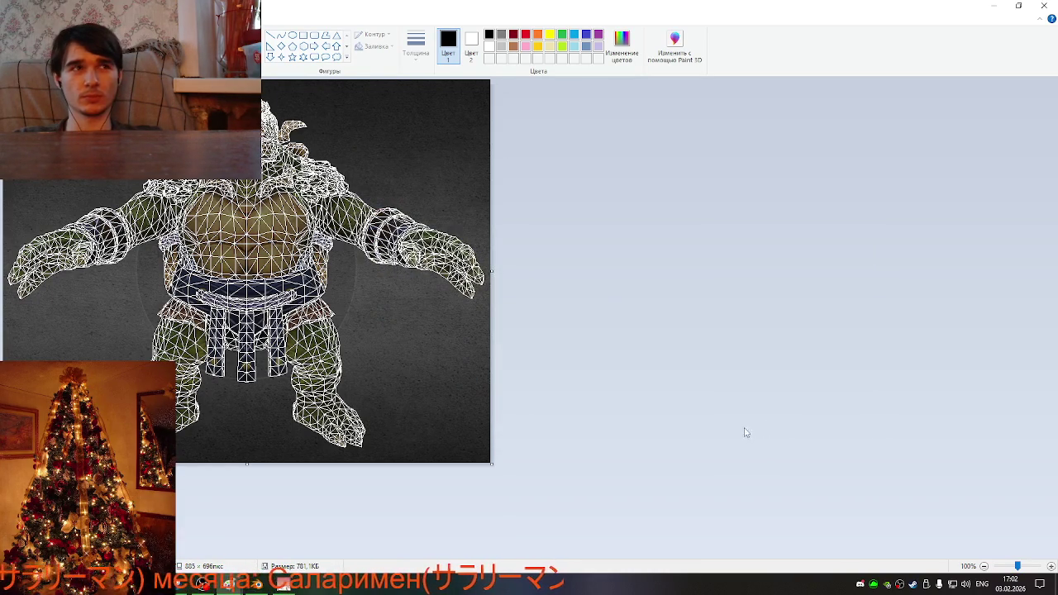
left_click(1044, 6)
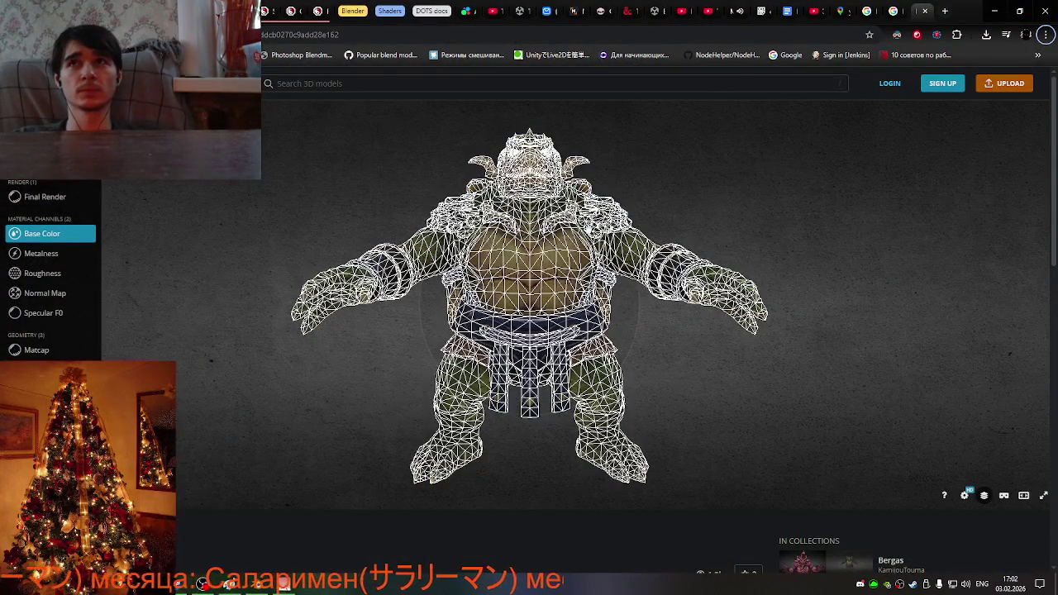
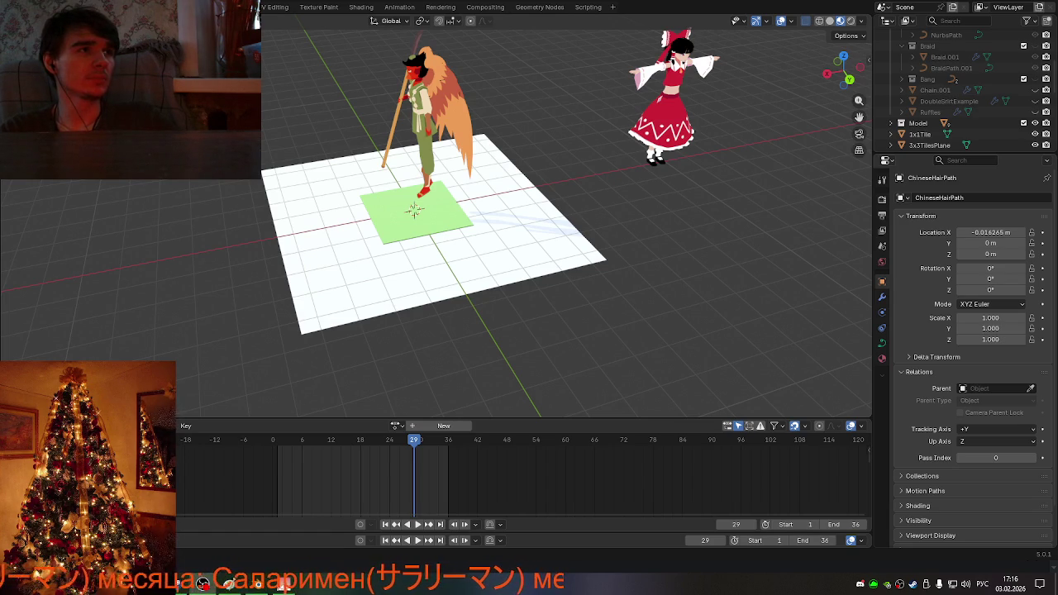
Switch to the Chrome friday.ru episode page and play the episode full-screen.
key("alt+Tab")
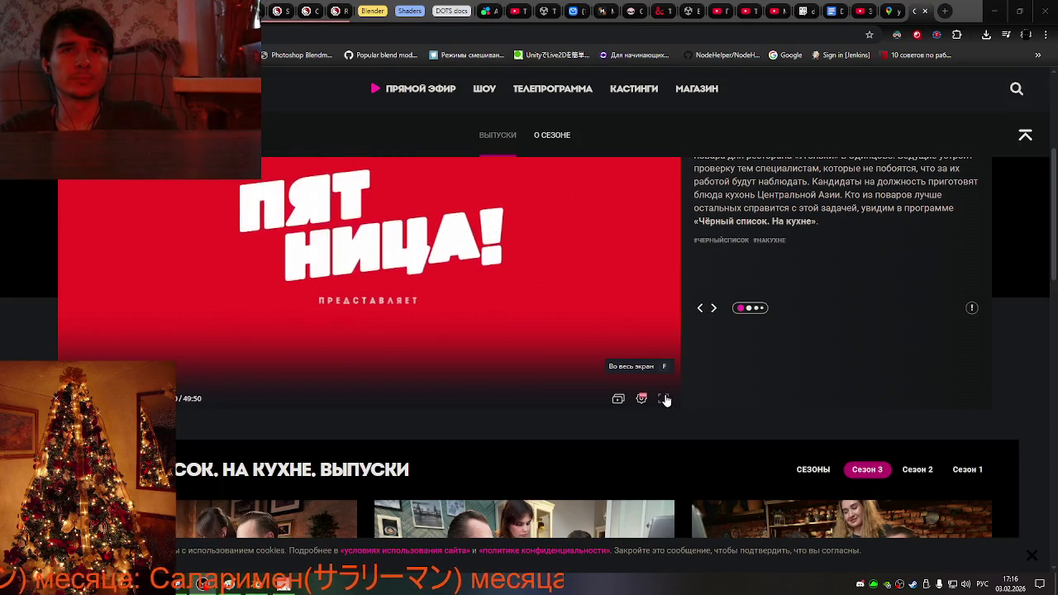
left_click(666, 400)
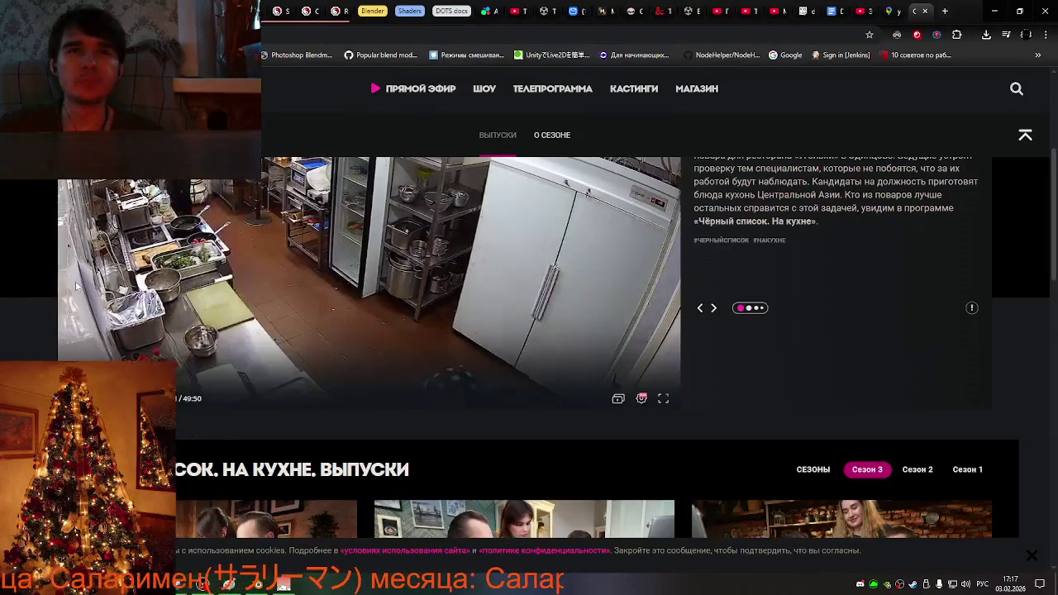
Load two more rows into the season 3 episode list with ПОКАЗАТЬ ЕЩЁ.
scroll(104, 289, "down", 3)
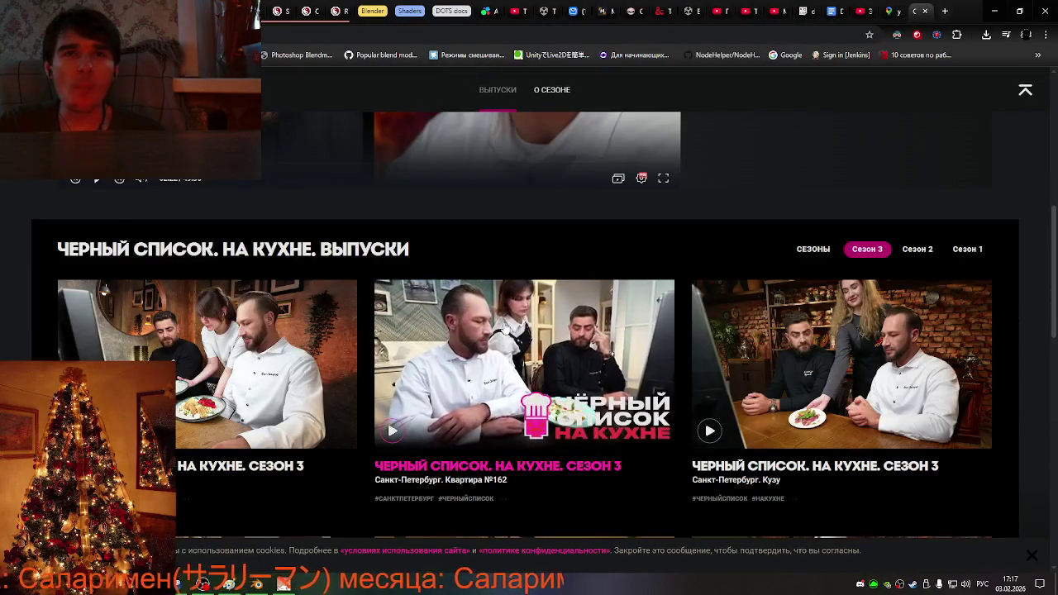
scroll(488, 327, "down", 4)
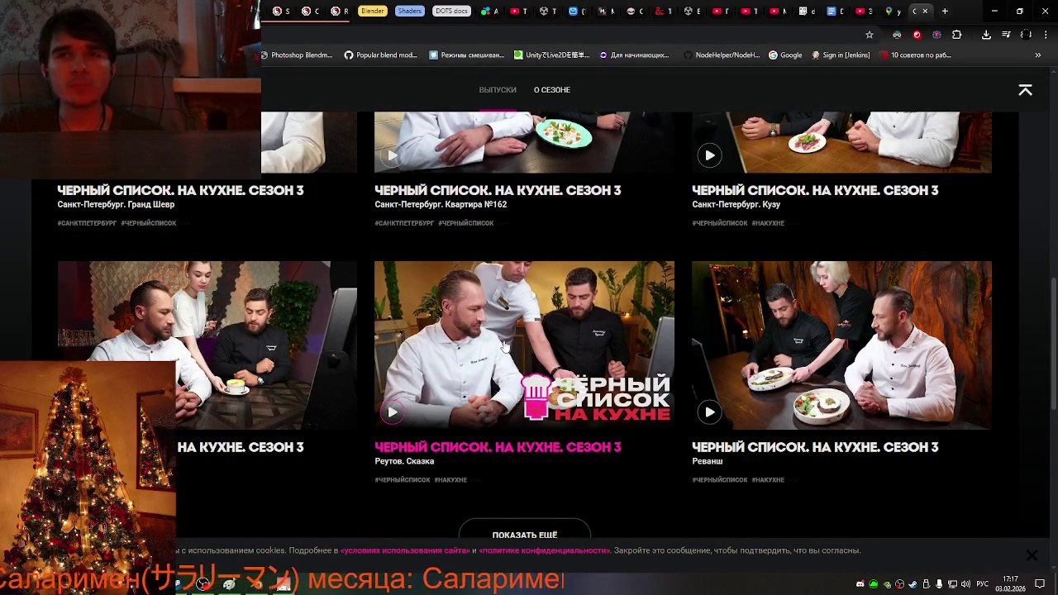
scroll(502, 346, "down", 1)
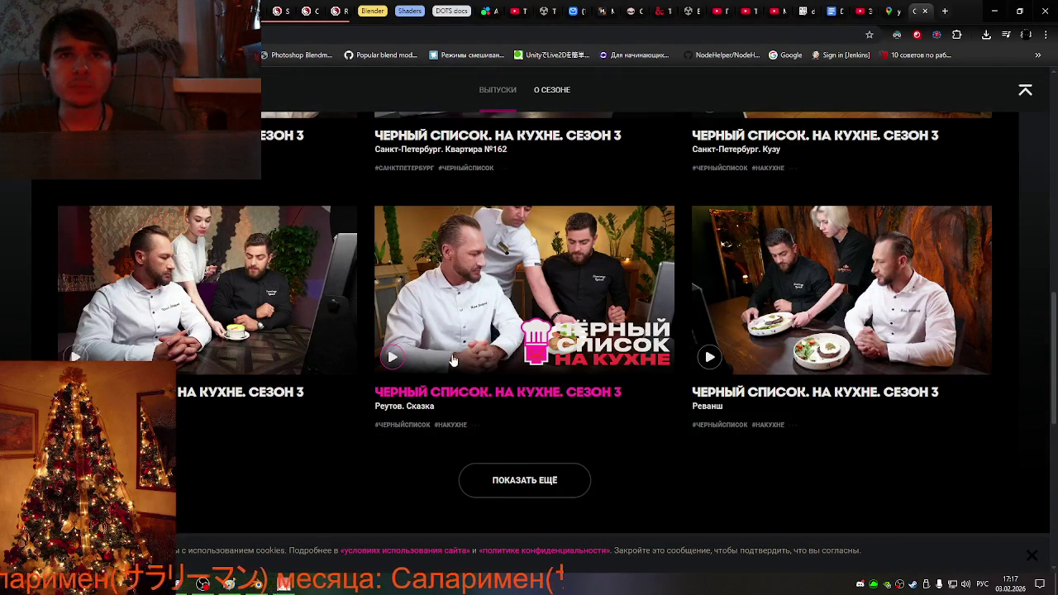
left_click(533, 486)
scroll(530, 471, "down", 2)
scroll(527, 454, "down", 1)
scroll(524, 436, "down", 4)
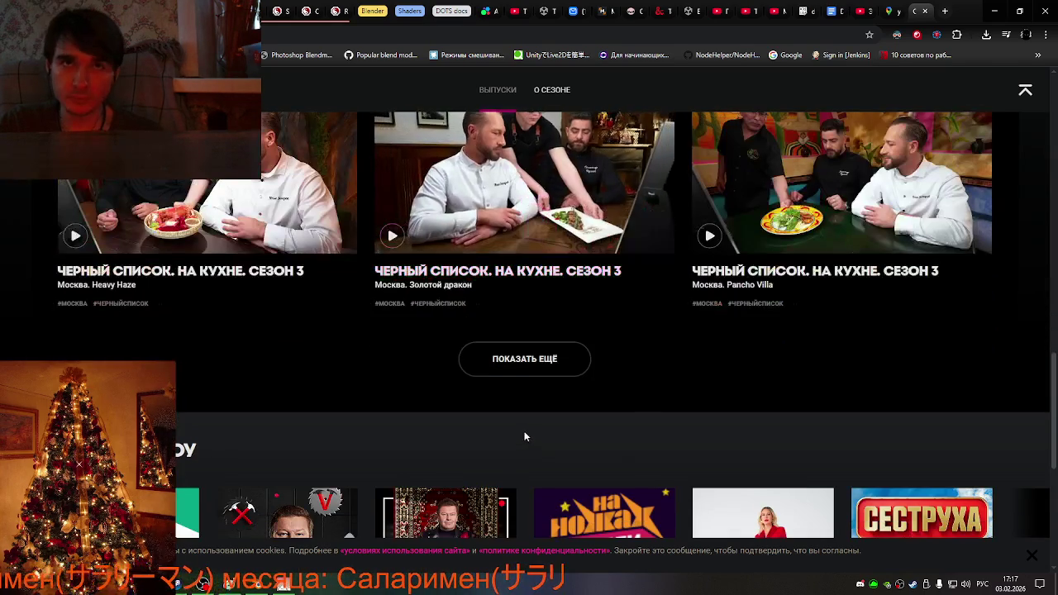
left_click(506, 363)
scroll(506, 363, "down", 2)
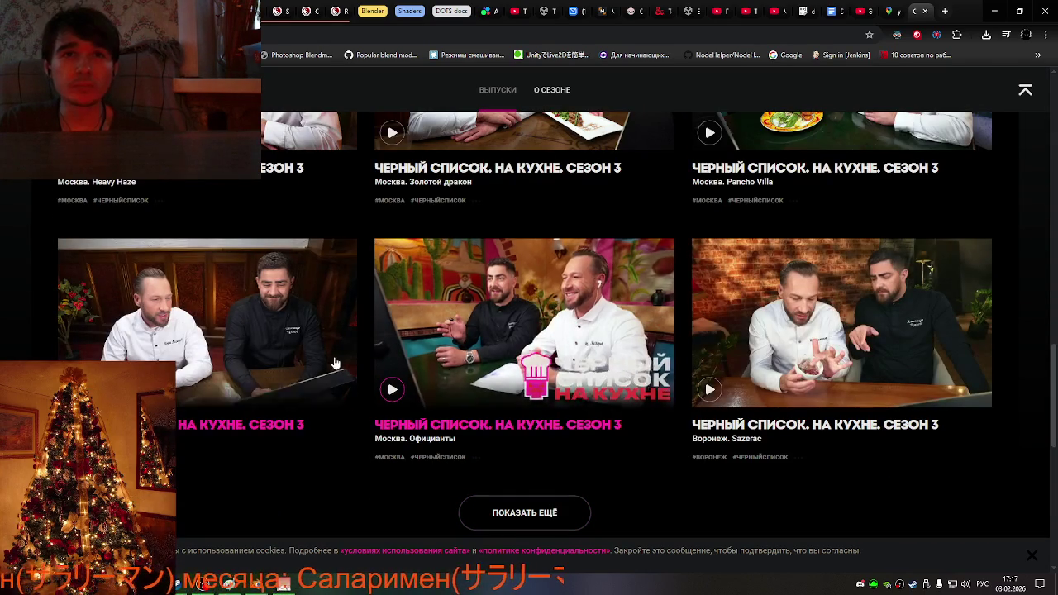
Open the Санкт-Петербург. Квартира №162 episode and play it full-screen.
scroll(446, 380, "up", 3)
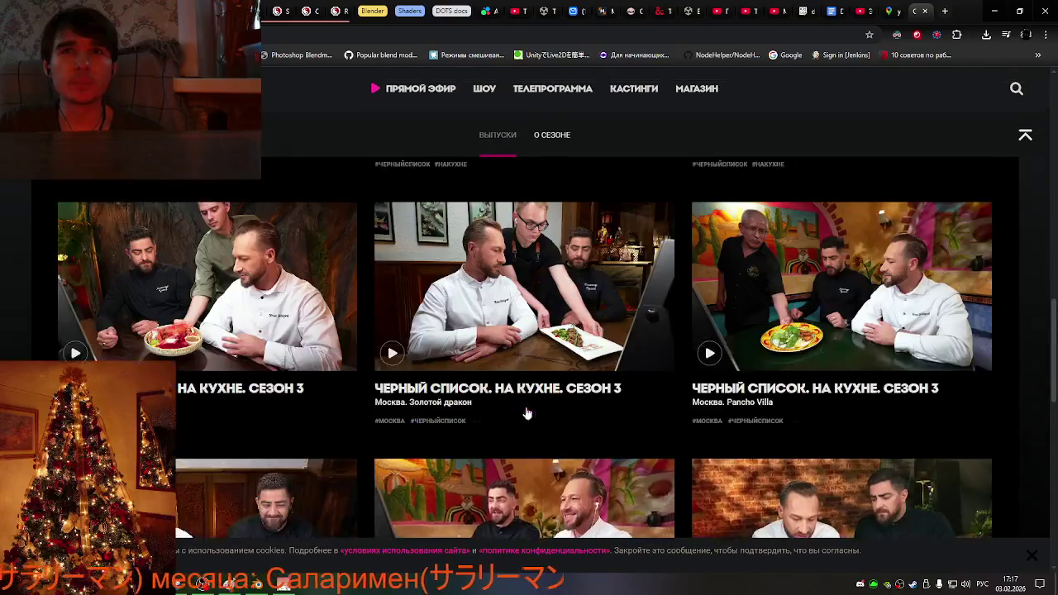
scroll(487, 364, "up", 5)
scroll(504, 354, "up", 10)
scroll(500, 334, "up", 3)
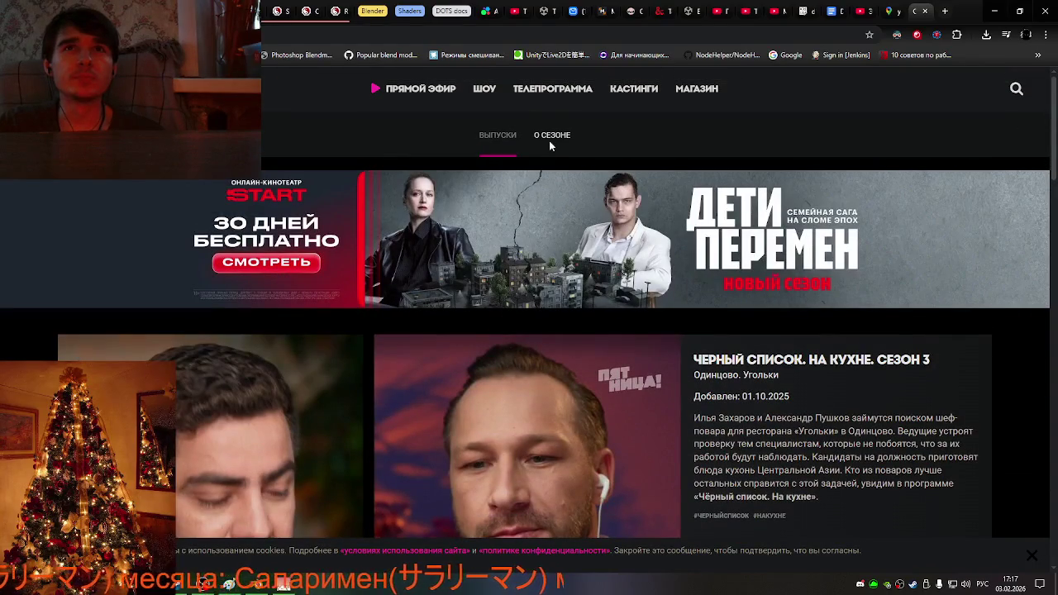
scroll(545, 149, "down", 5)
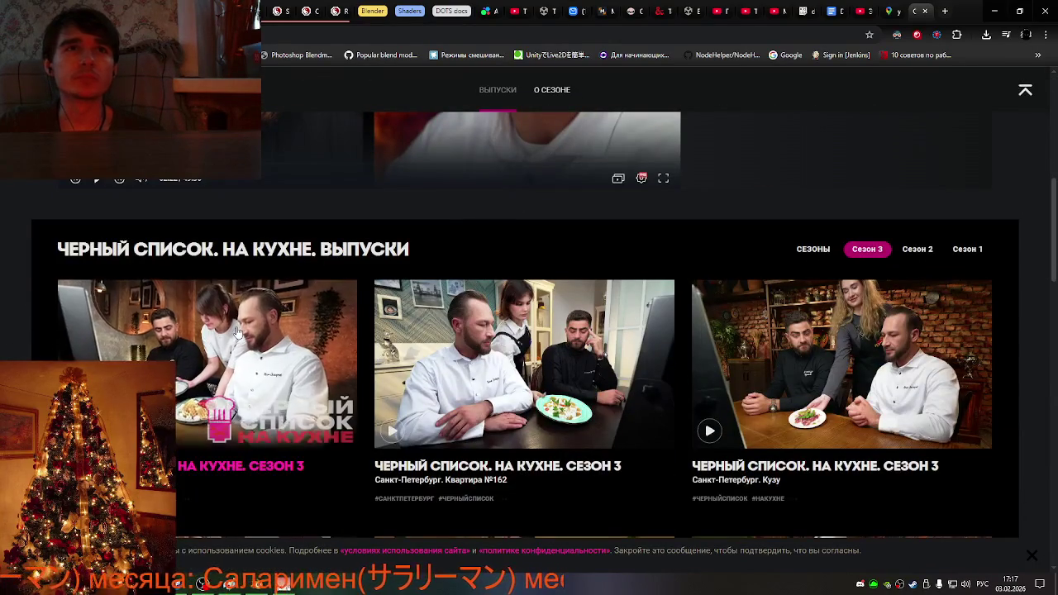
scroll(237, 330, "down", 2)
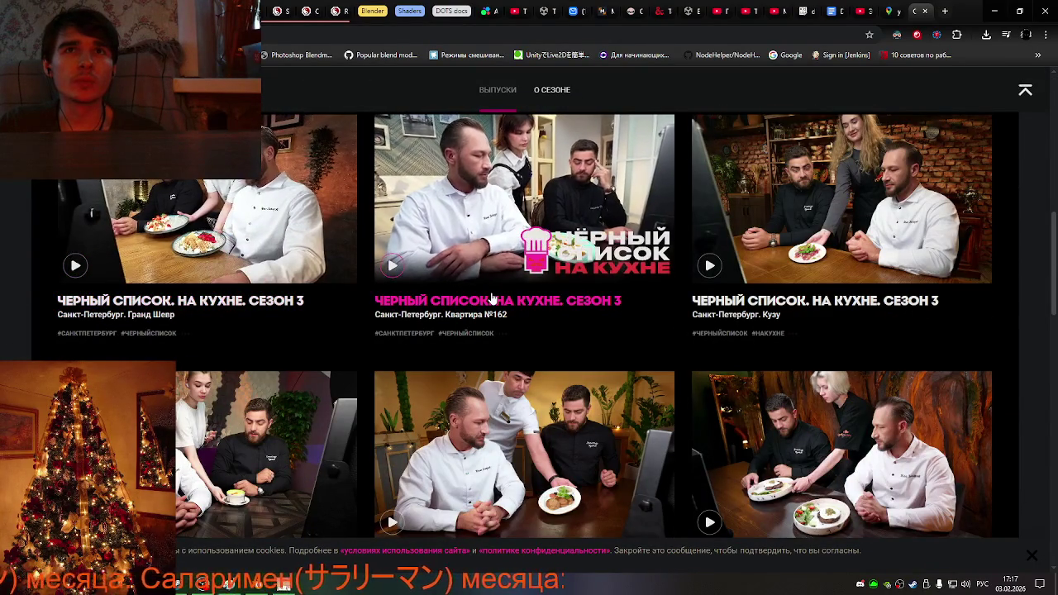
left_click(514, 177)
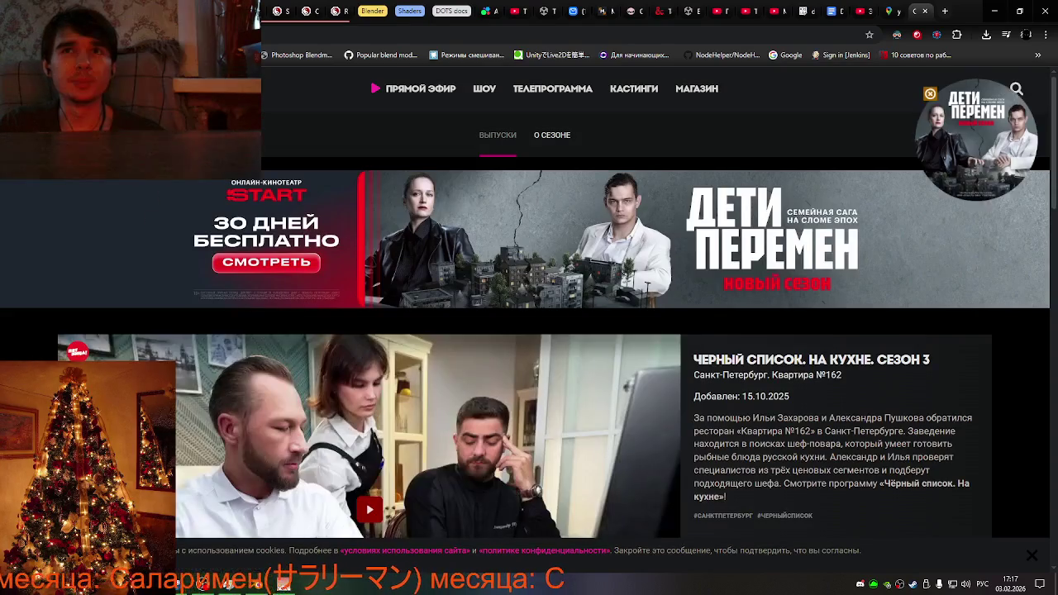
scroll(601, 364, "down", 2)
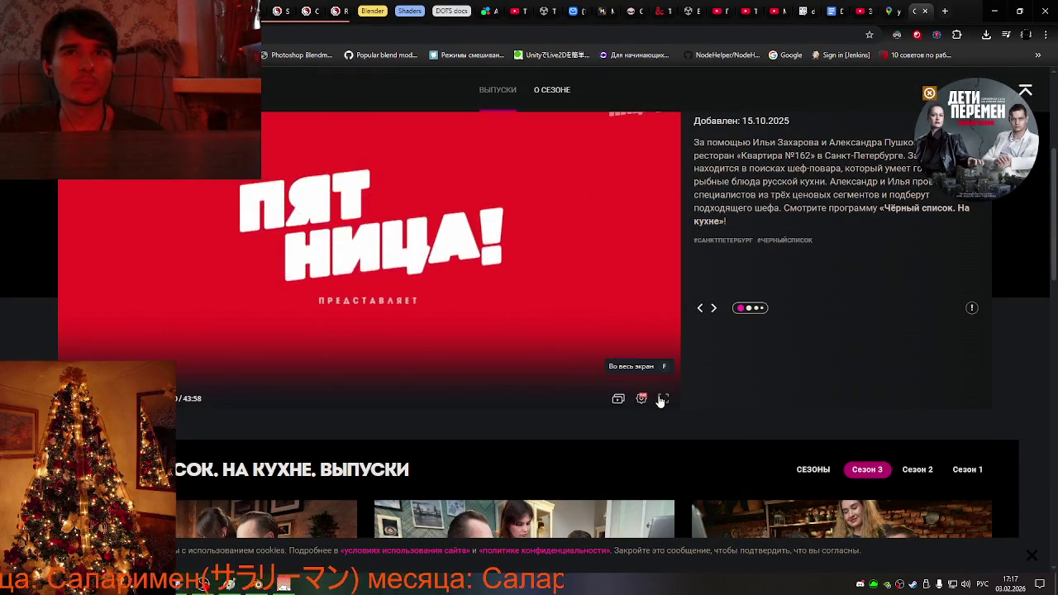
left_click(662, 400)
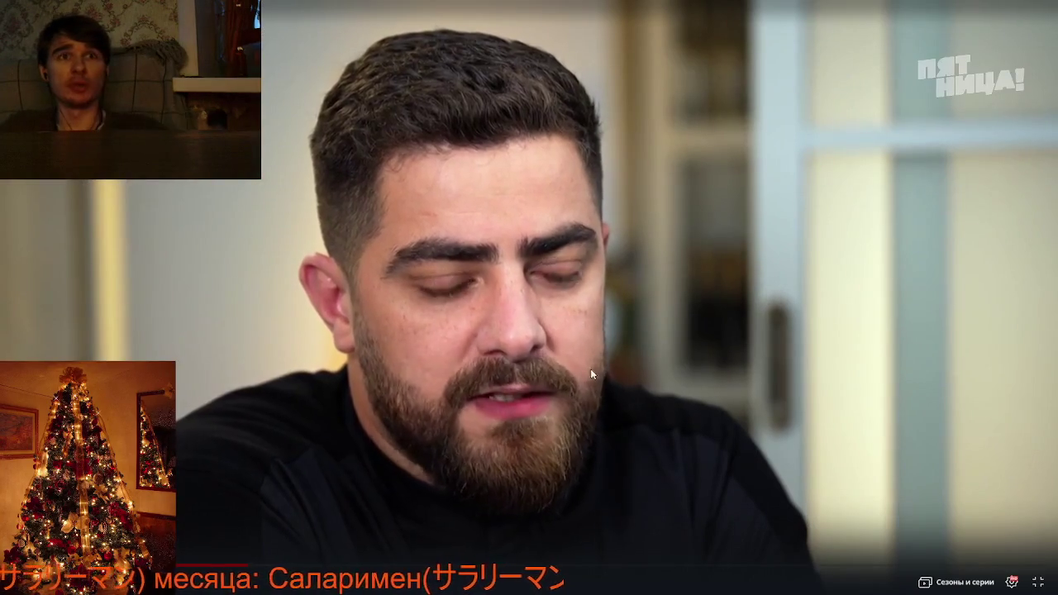
Exit fullscreen and detach the episode tab into its own maximized window.
double_click(580, 371)
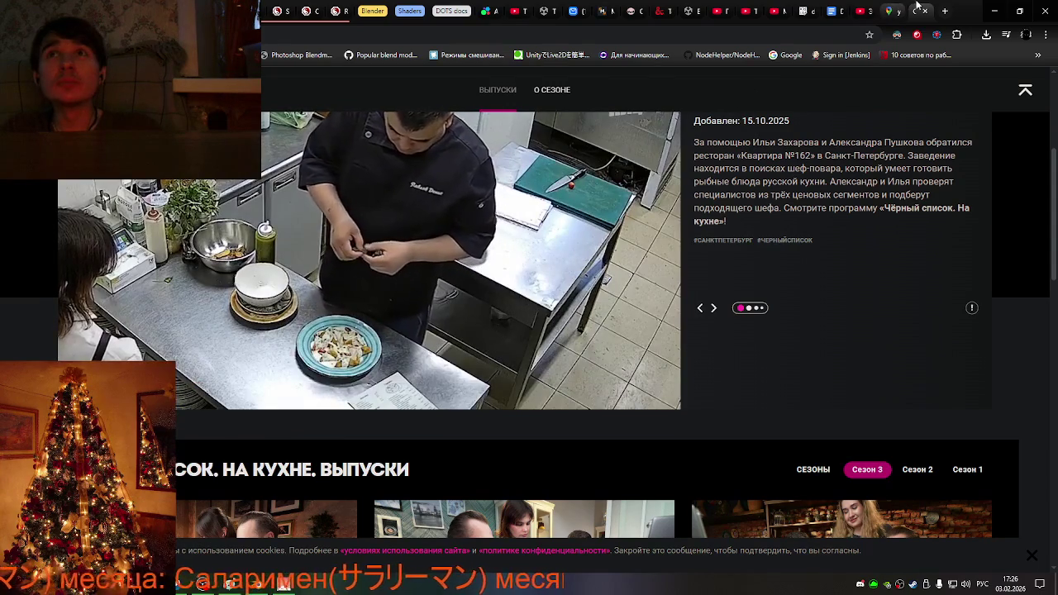
left_click_drag(915, 6, 858, 98)
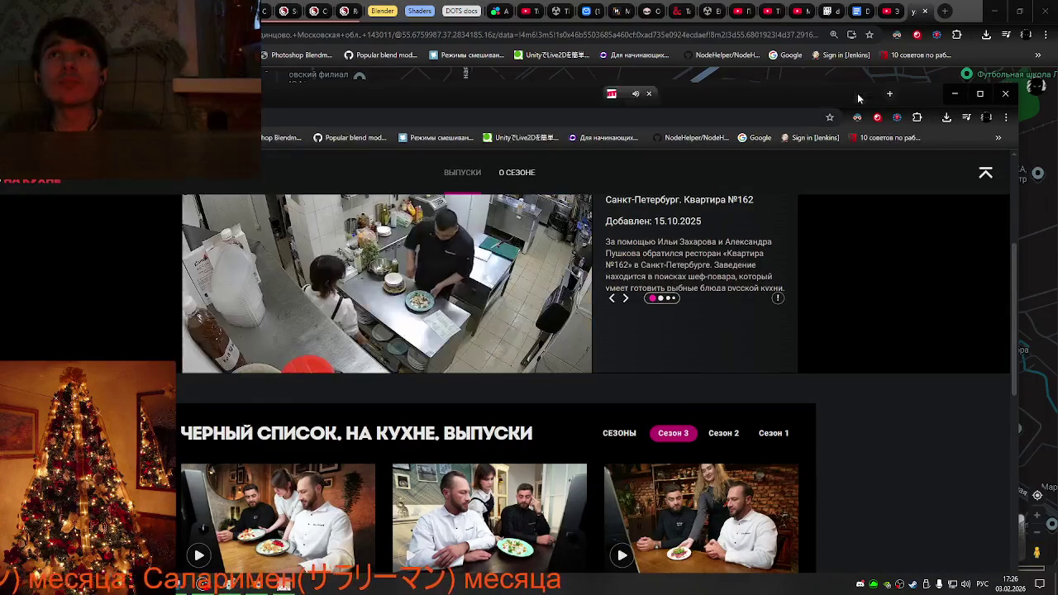
left_click(987, 96)
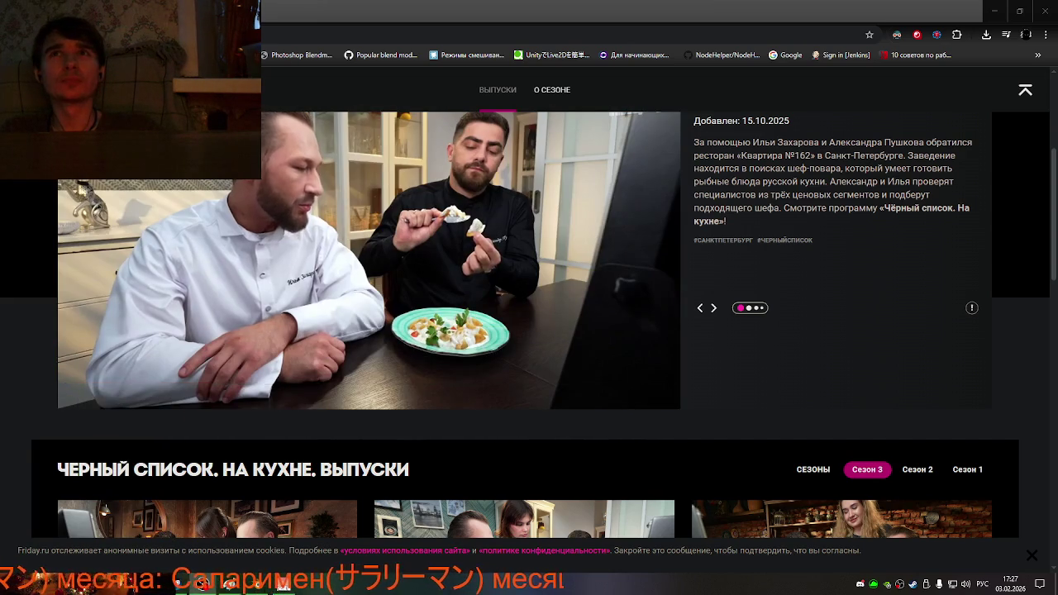
Restore the episode window to a smaller size and enlarge the second browser window.
left_click_drag(893, 11, 893, 30)
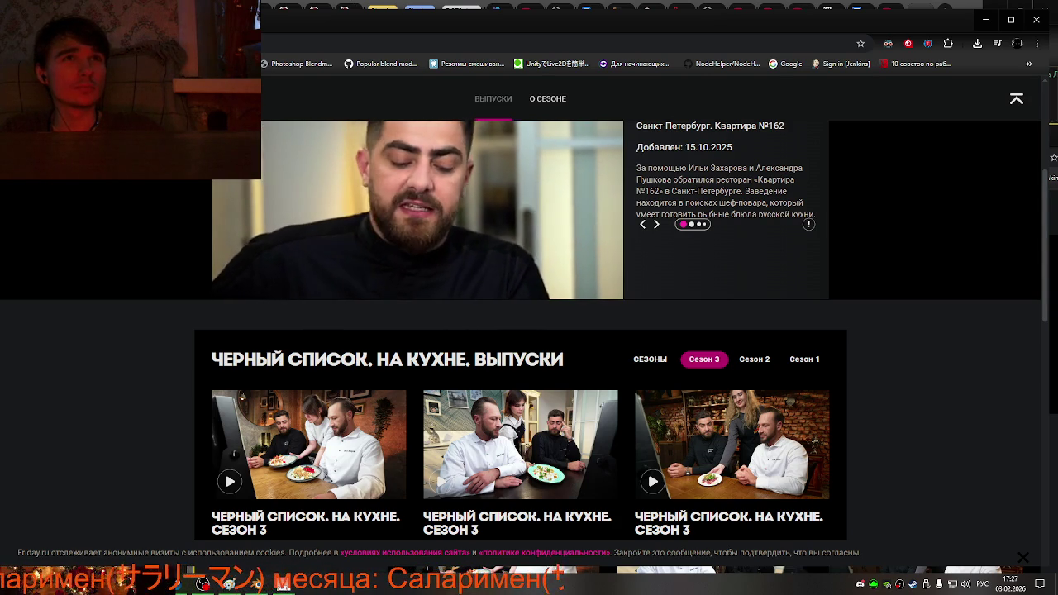
key("super+Down")
mouse_move(589, 389)
left_mouse_down()
mouse_move(476, 365)
mouse_move(493, 387)
left_mouse_up()
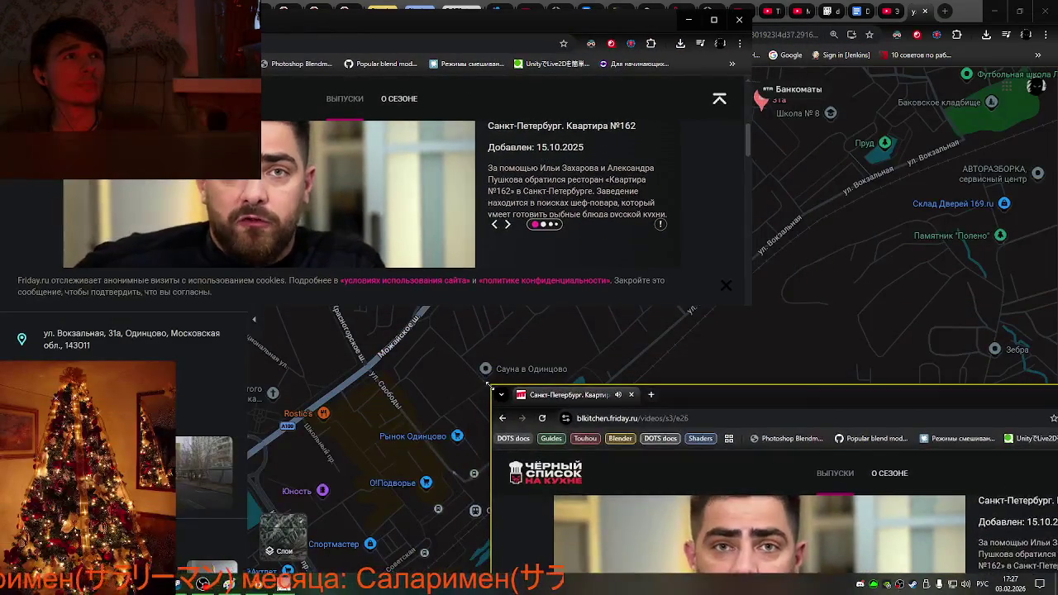
Close the Google Maps tab and float the episode window, wider and shorter, over Google.
left_click(926, 11)
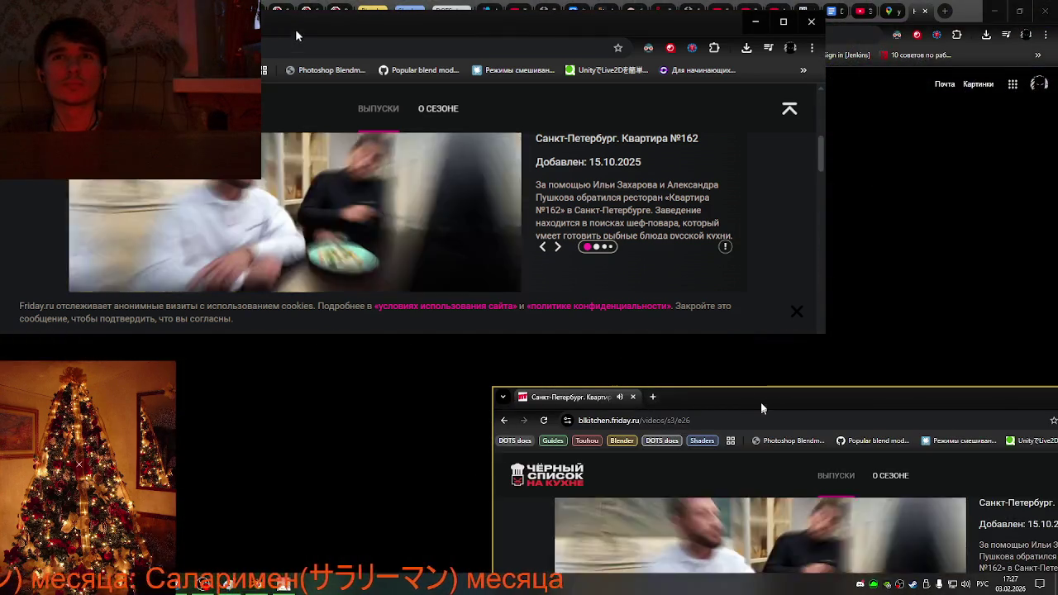
mouse_move(760, 402)
left_mouse_down()
mouse_move(882, 454)
mouse_move(602, 506)
mouse_move(569, 491)
left_mouse_up()
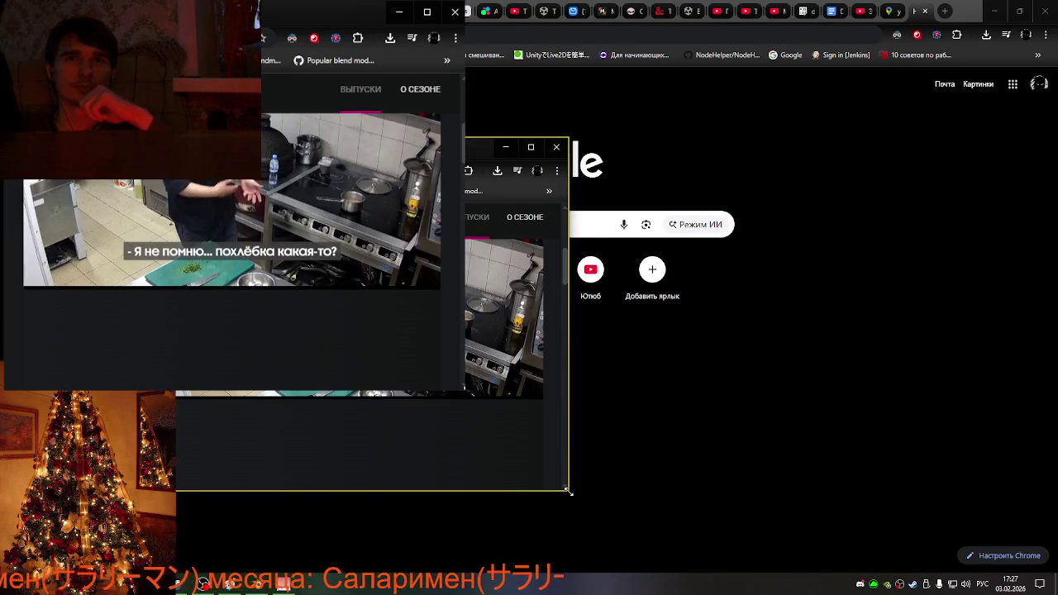
mouse_move(568, 491)
left_mouse_down()
mouse_move(629, 450)
mouse_move(645, 449)
mouse_move(650, 479)
mouse_move(676, 467)
left_mouse_up()
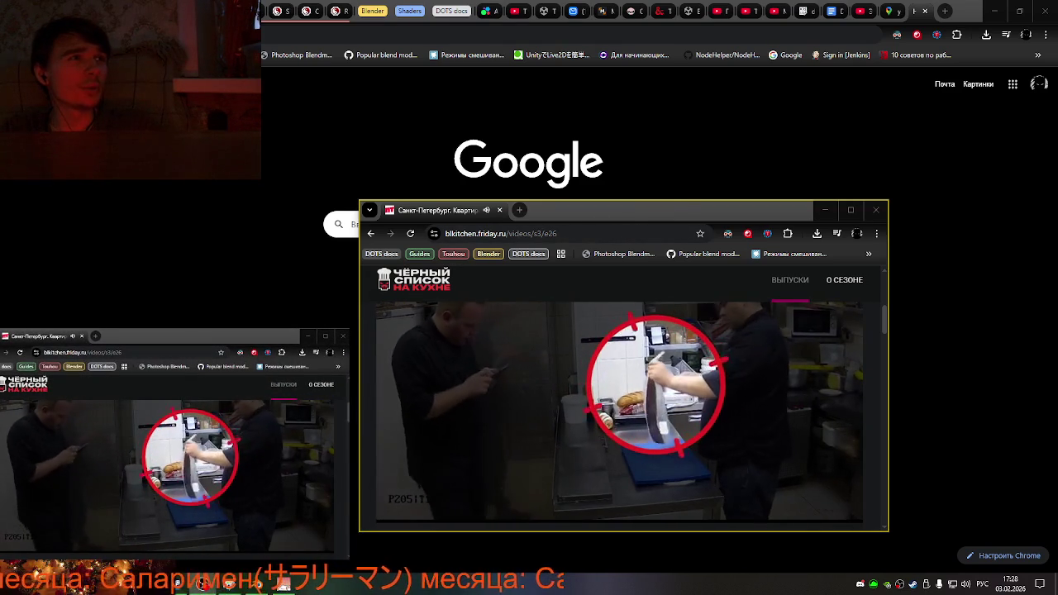
Return to the Blender scene and briefly open the small video player's settings menu.
key("alt+Tab")
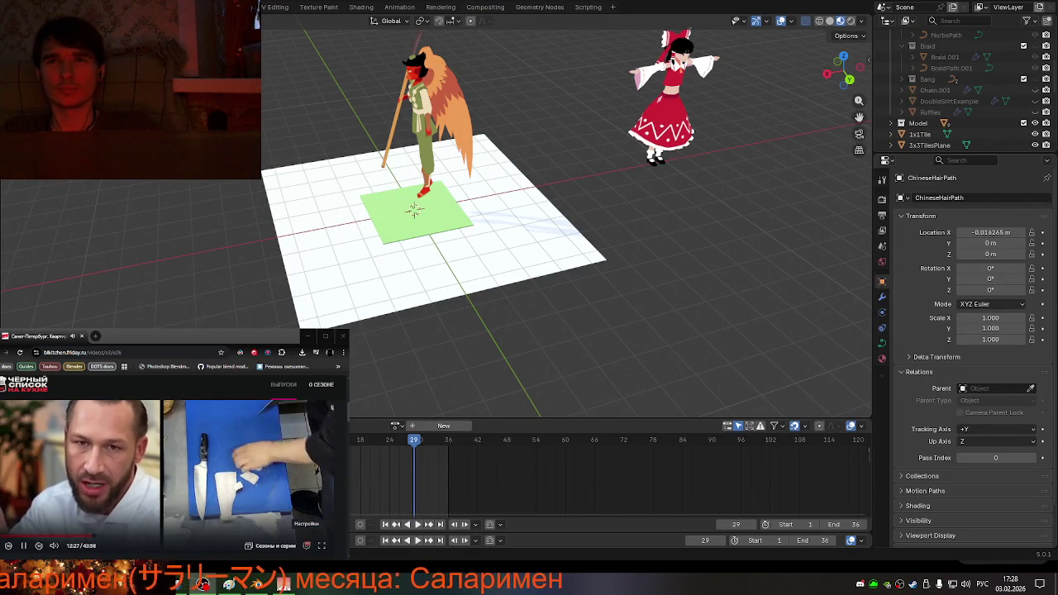
left_click(307, 546)
scroll(311, 523, "up", 1)
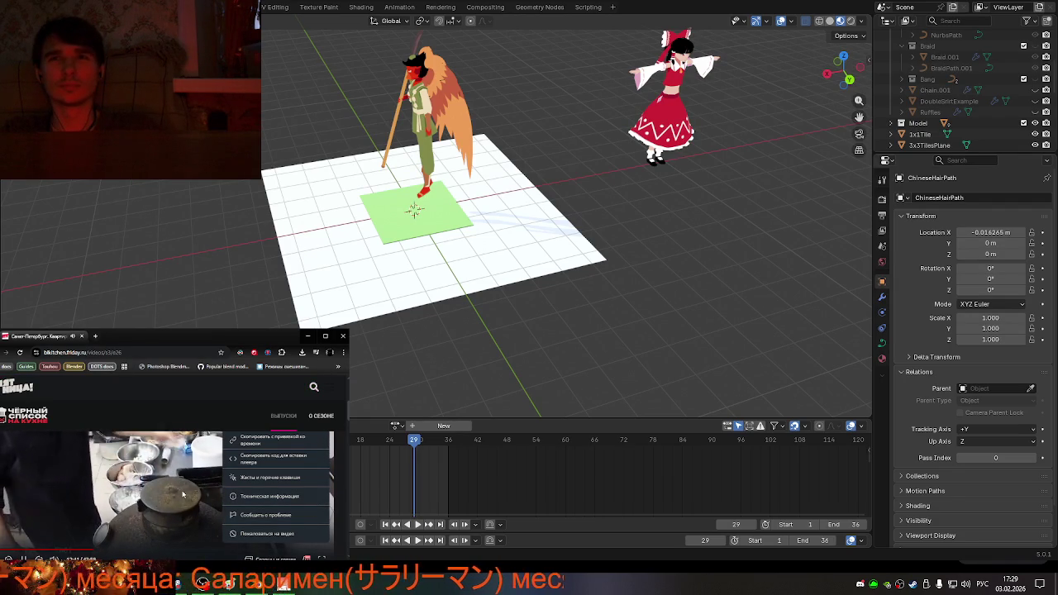
left_click(314, 559)
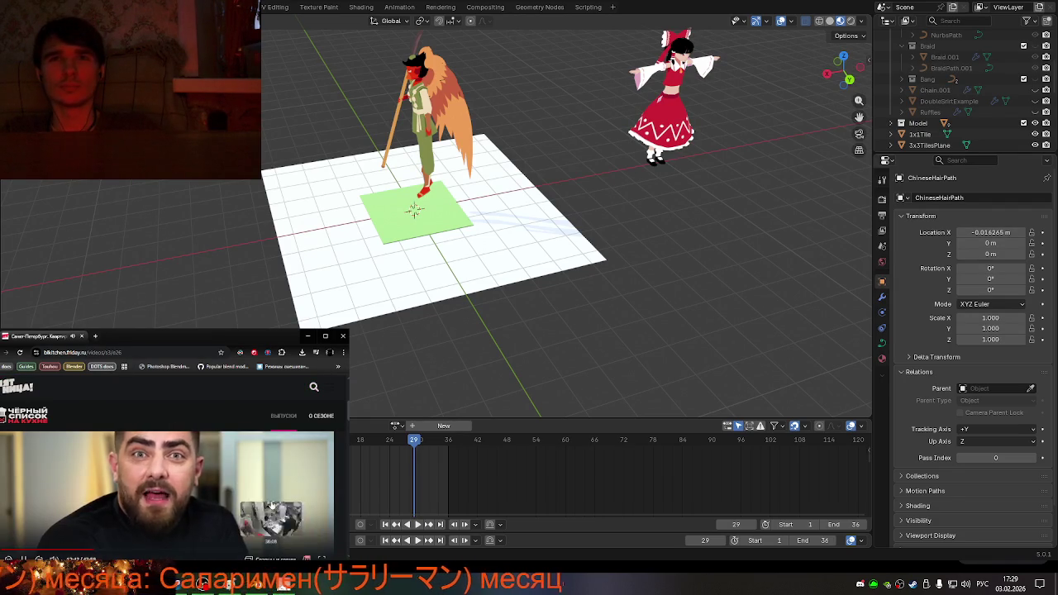
scroll(97, 411, "down", 1)
scroll(99, 417, "up", 1)
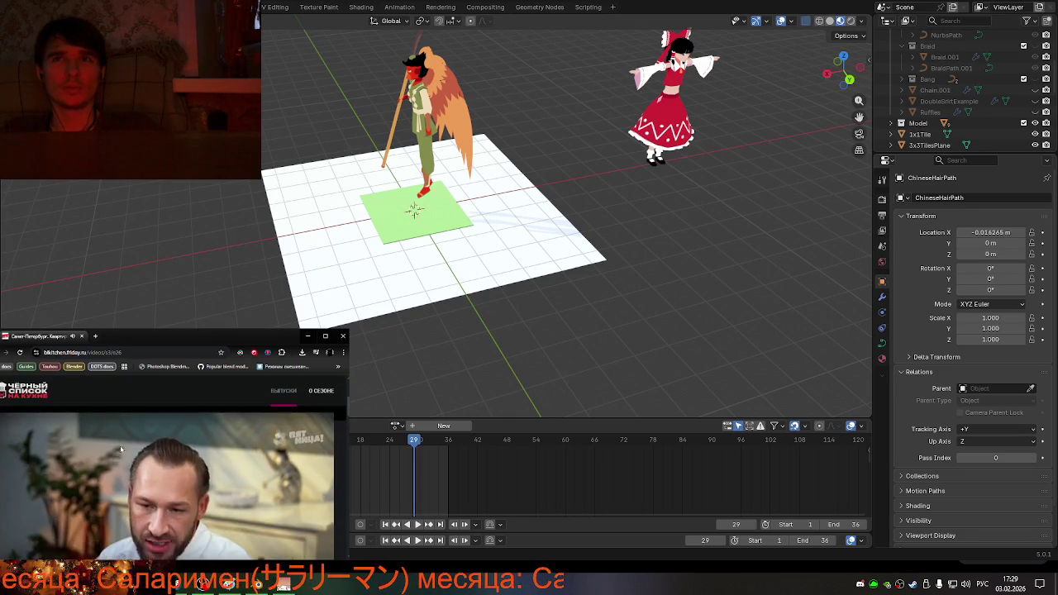